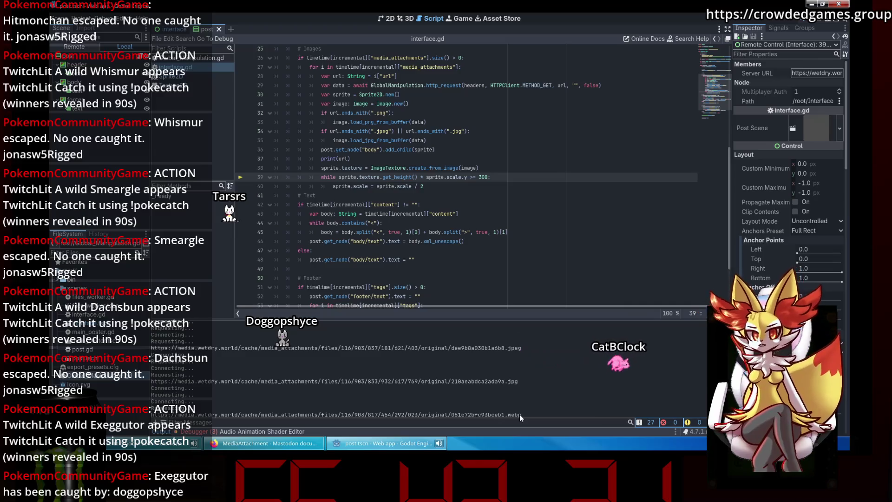
# Step: Add a .webp branch loading the image with load_webp_from_buffer(data), then run the project
pyautogui.moveTo(451, 140); pyautogui.dragTo(316, 125)
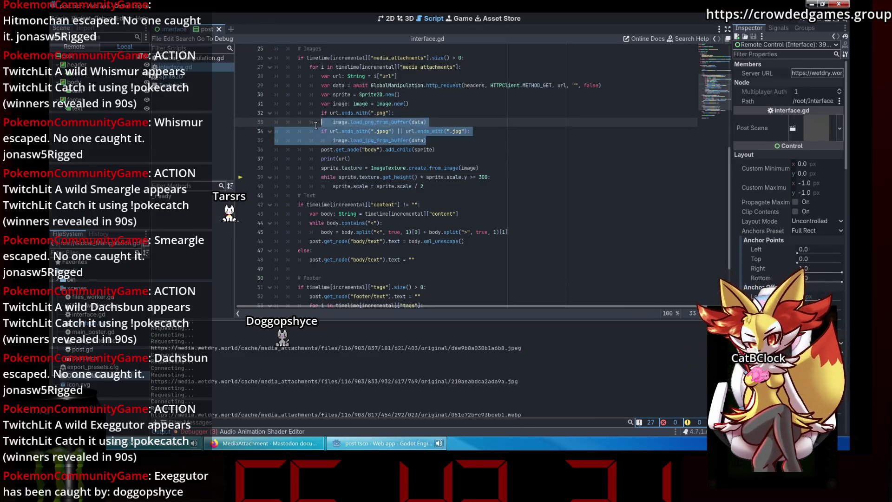
pyautogui.click(467, 141)
pyautogui.press('Return')
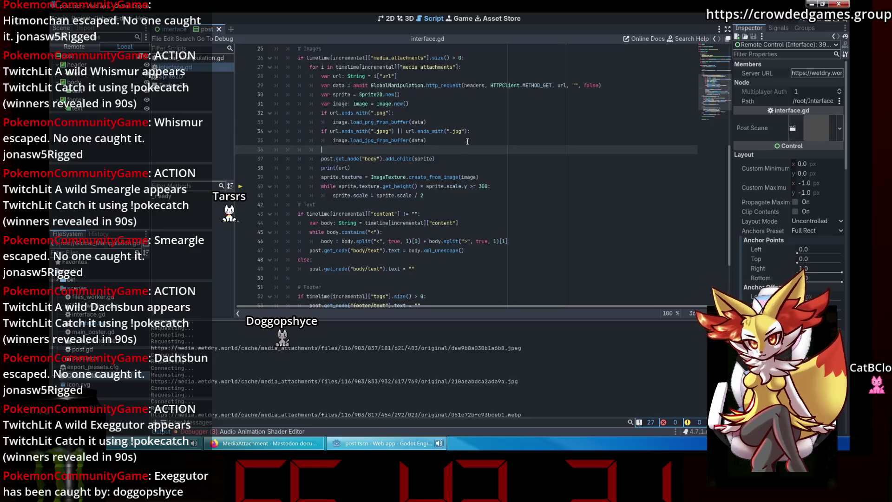
pyautogui.write('if url.ends_with("')
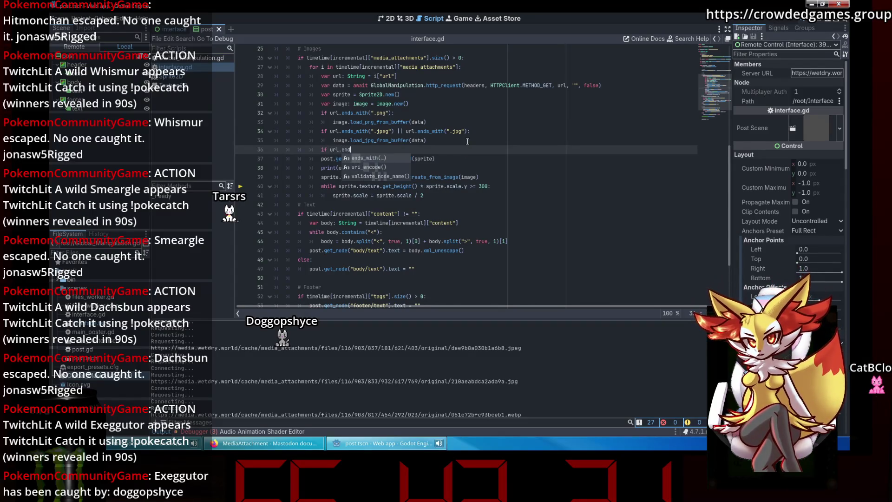
pyautogui.write('.webp")')
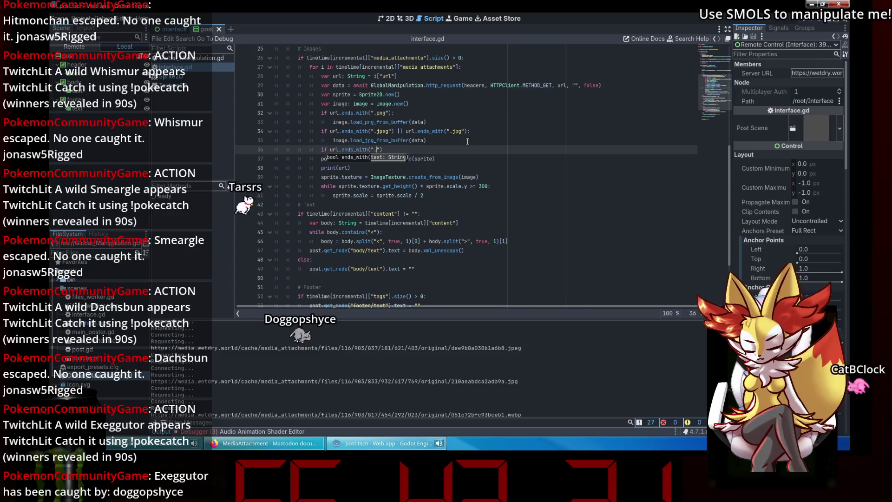
pyautogui.write(':')
pyautogui.press('Return')
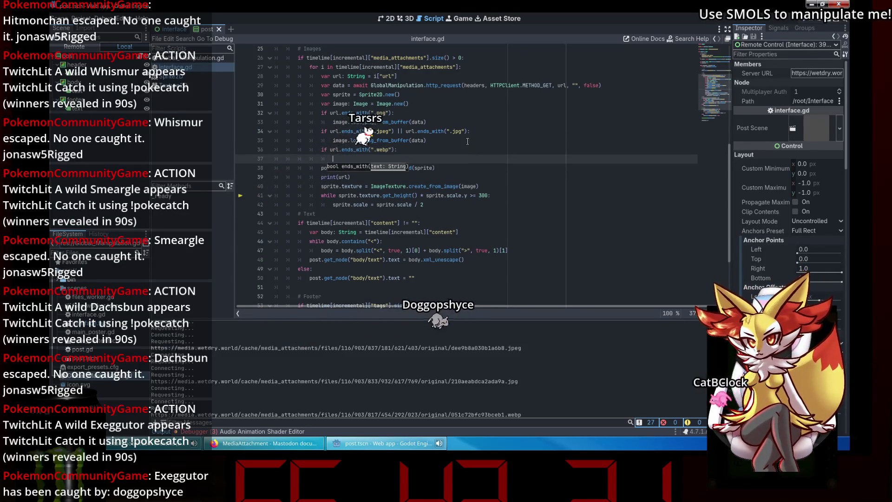
pyautogui.write('image')
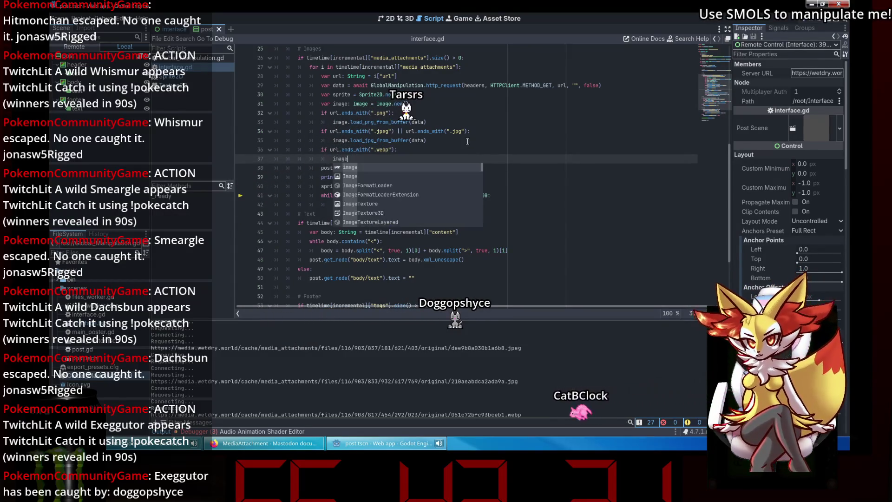
pyautogui.write('/load_w')
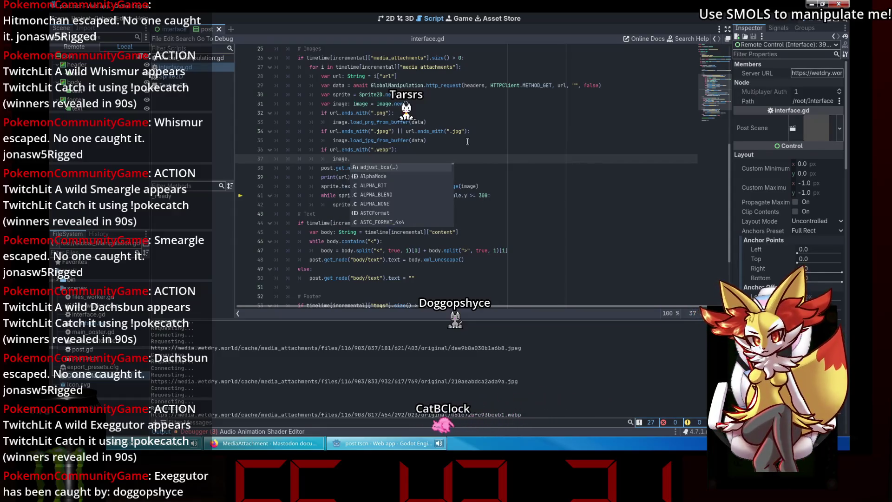
pyautogui.press('Return')
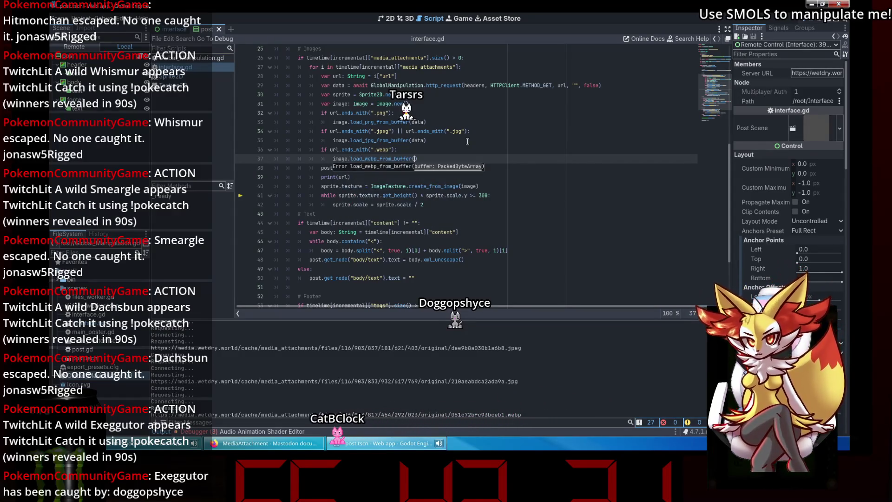
pyautogui.write('ta')
pyautogui.click(467, 141)
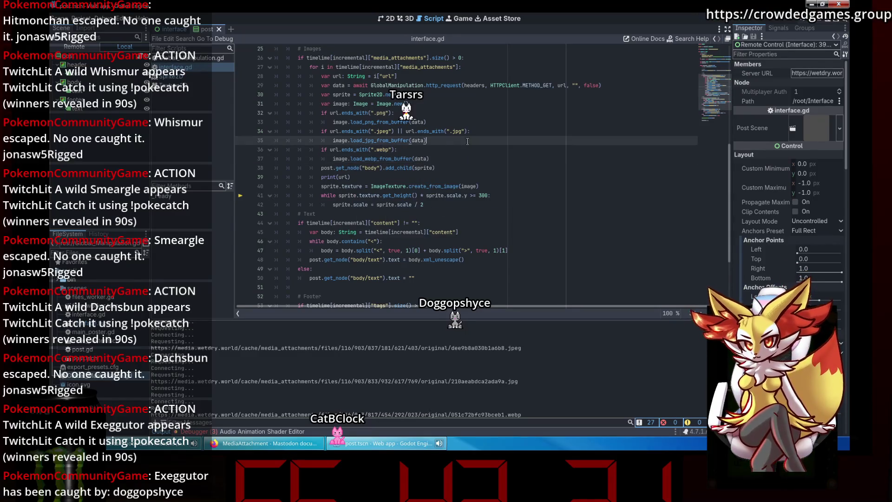
pyautogui.click(803, 21)
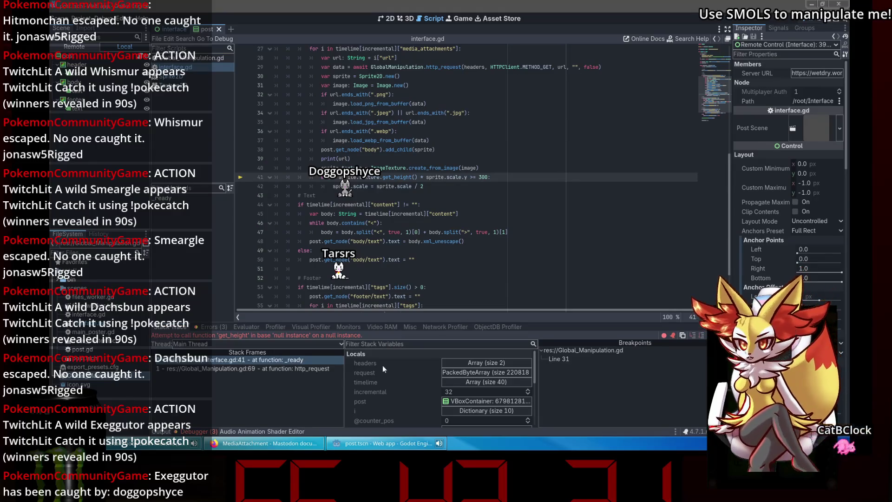
# Step: Show the Output log and paste the sprite.texture line into the png, jpg and webp branches
pyautogui.click(158, 432)
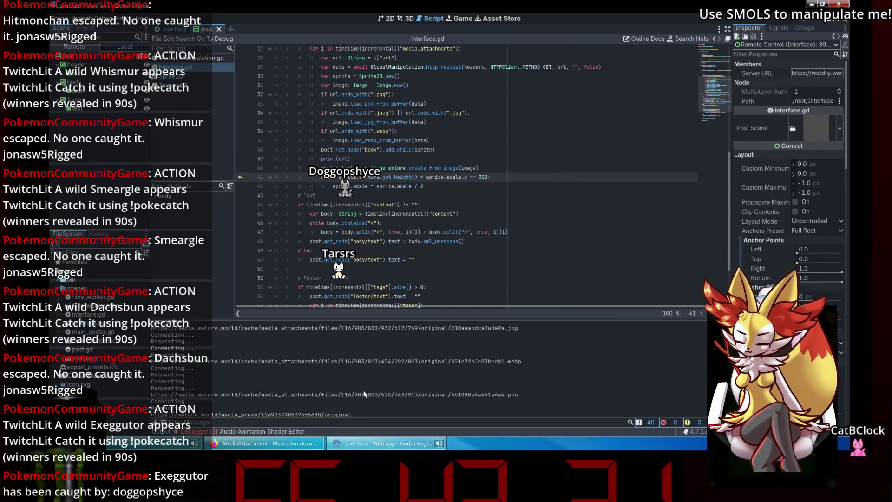
pyautogui.click(432, 184)
pyautogui.scroll(1, 432, 183)
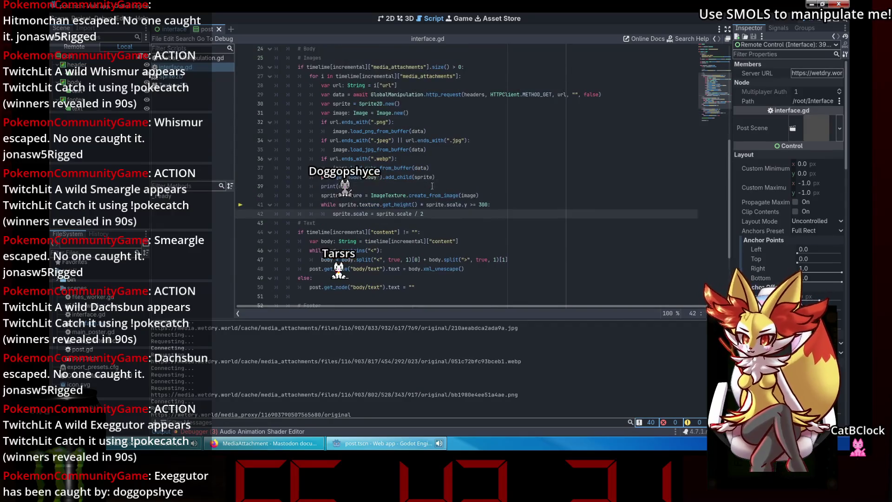
pyautogui.moveTo(479, 195); pyautogui.dragTo(307, 197)
pyautogui.hotkey('ctrl', 'c')
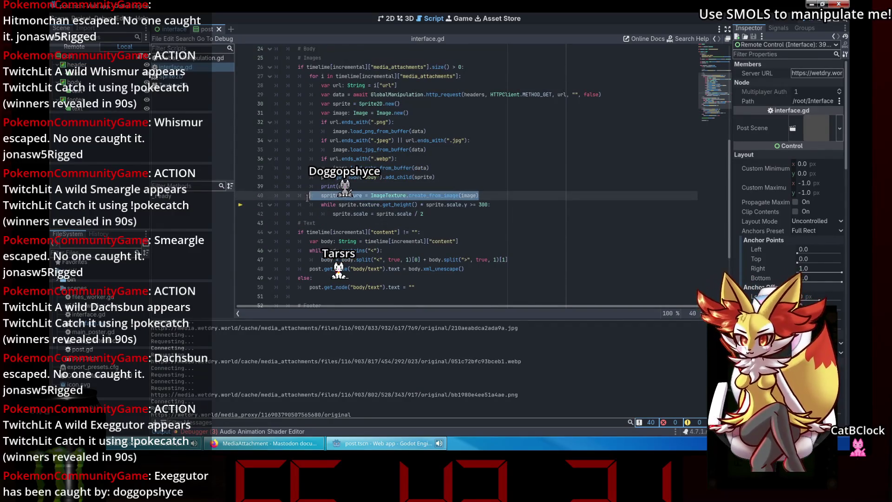
pyautogui.scroll(1, 476, 197)
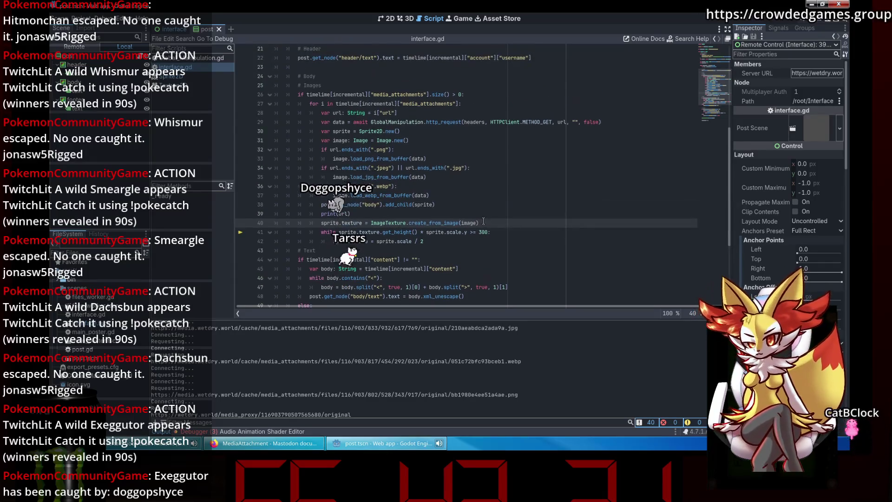
pyautogui.moveTo(478, 222); pyautogui.dragTo(321, 223)
pyautogui.click(457, 195)
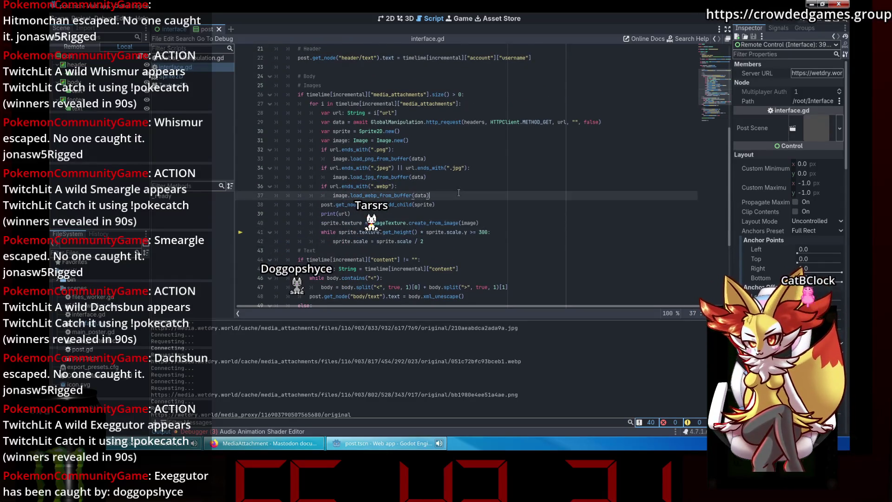
pyautogui.press('Return')
pyautogui.click(433, 177)
pyautogui.press('Return')
pyautogui.hotkey('ctrl', 'v')
pyautogui.click(442, 155)
pyautogui.press('Return')
pyautogui.hotkey('ctrl', 'v')
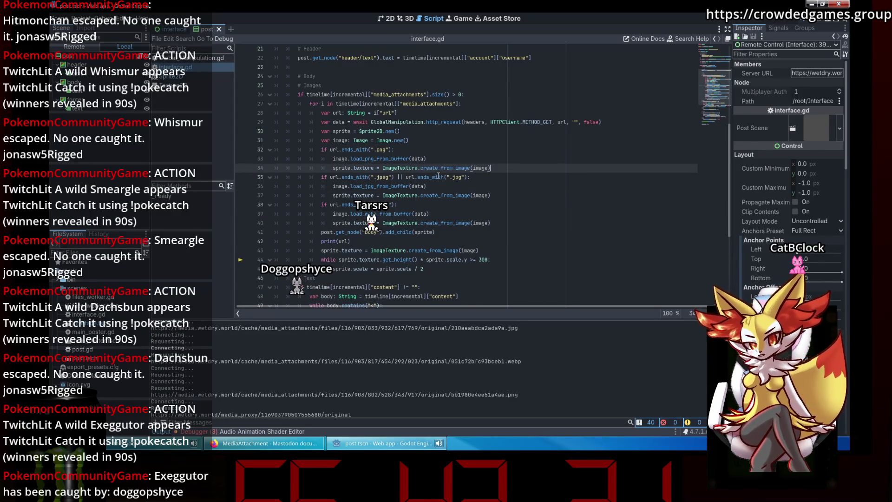
# Step: Delete the shared sprite.texture line and the shared scale-halving while loop
pyautogui.scroll(-2, 438, 174)
pyautogui.click(397, 185)
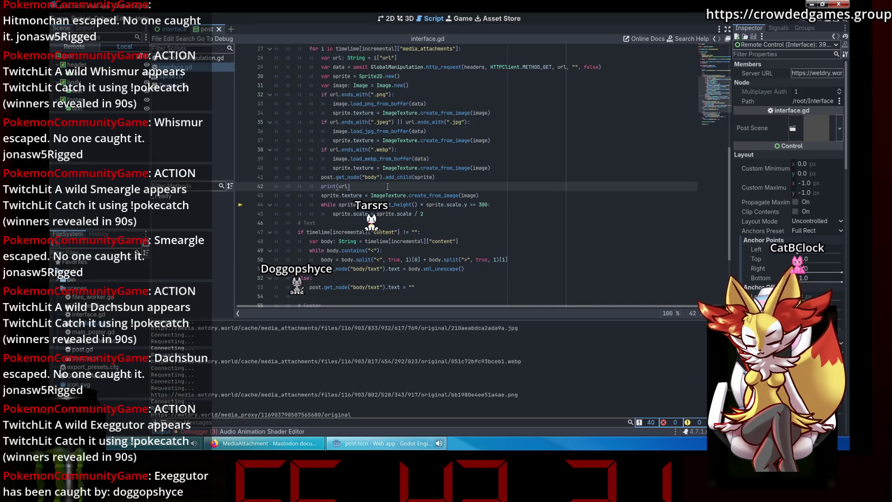
pyautogui.click(435, 177)
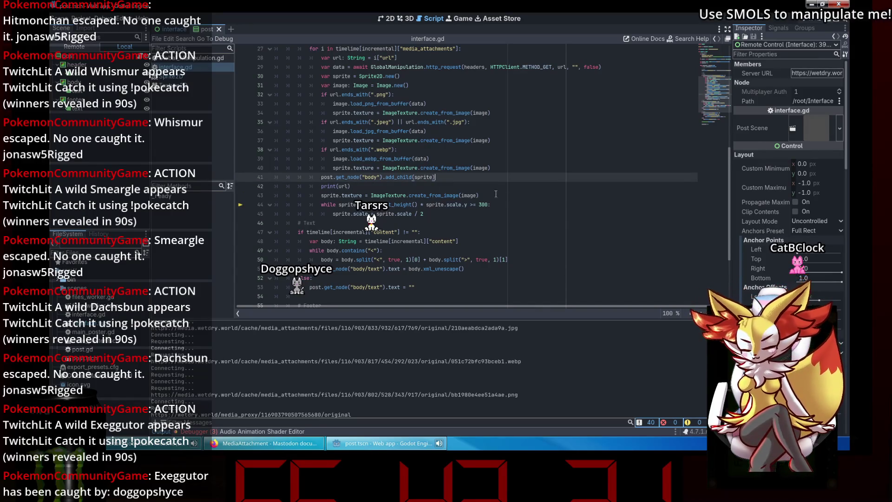
pyautogui.moveTo(479, 195); pyautogui.dragTo(236, 197)
pyautogui.press('BackSpace')
pyautogui.press('BackSpace')
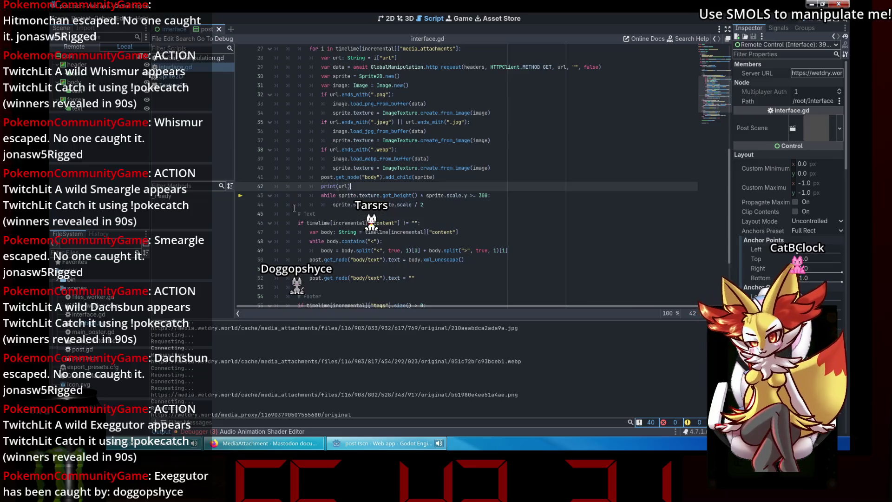
pyautogui.moveTo(446, 204)
pyautogui.mouseDown()
pyautogui.moveTo(326, 205)
pyautogui.moveTo(310, 195)
pyautogui.mouseUp()
pyautogui.hotkey('ctrl', 'c')
pyautogui.press('BackSpace')
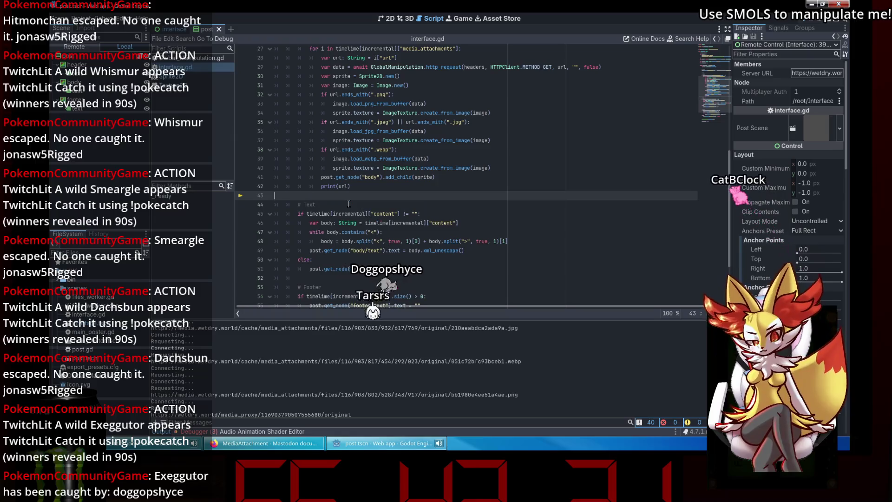
# Step: Paste the scale-halving while loop under the webp texture line and indent its body
pyautogui.press('BackSpace')
pyautogui.press('BackSpace')
pyautogui.press('BackSpace')
pyautogui.click(500, 168)
pyautogui.hotkey('ctrl', 'v')
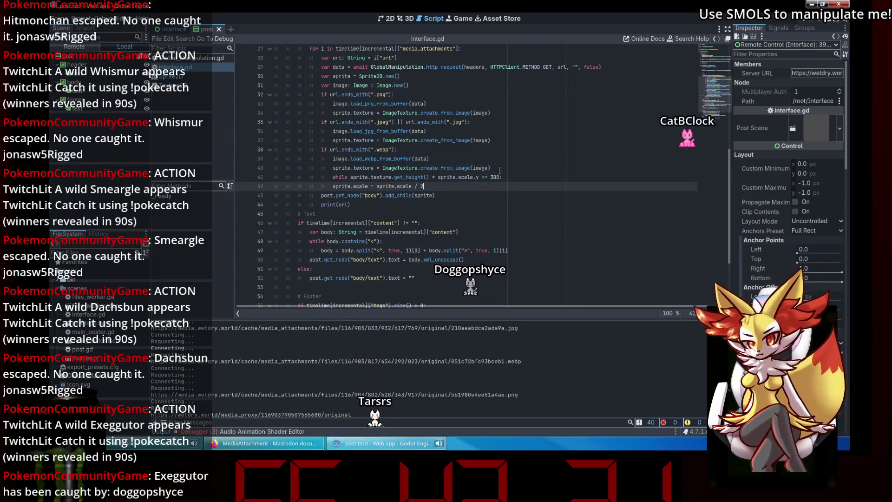
pyautogui.click(308, 186)
pyautogui.press('Tab')
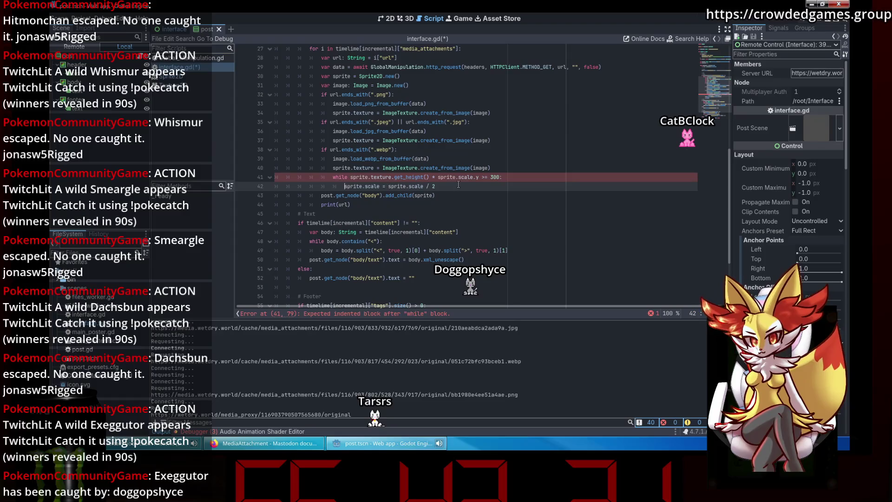
pyautogui.moveTo(435, 186); pyautogui.dragTo(364, 177)
pyautogui.hotkey('ctrl', 'c')
# Step: Paste the same loop into the jpg and png branches, save the script, and rerun the project
pyautogui.click(510, 140)
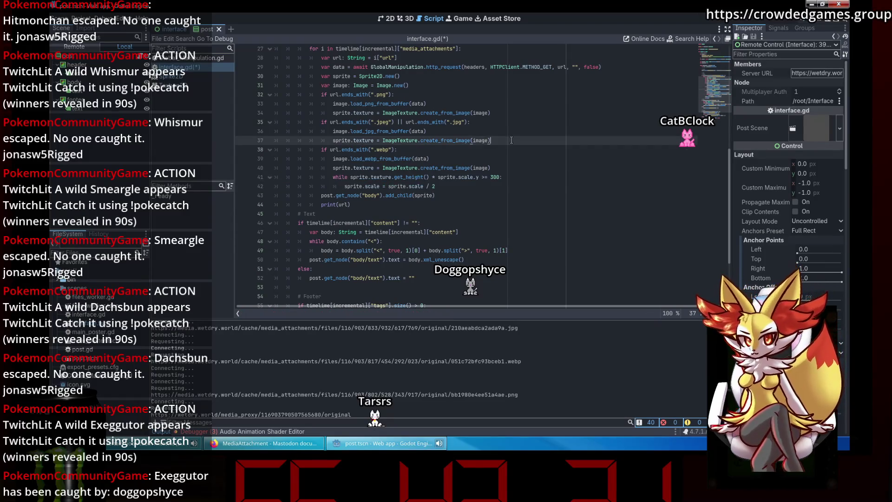
pyautogui.press('Return')
pyautogui.hotkey('ctrl', 'v')
pyautogui.click(509, 106)
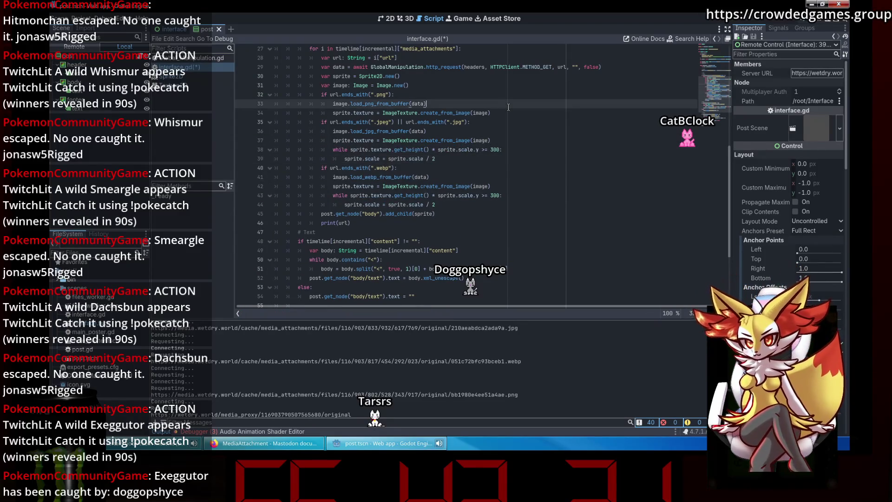
pyautogui.click(515, 111)
pyautogui.press('Return')
pyautogui.hotkey('ctrl', 'v')
pyautogui.hotkey('ctrl', 's')
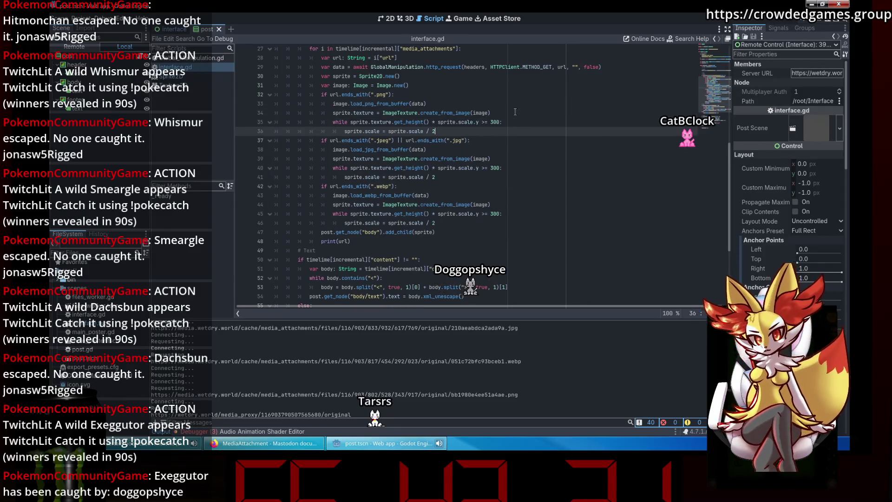
pyautogui.press('F5')
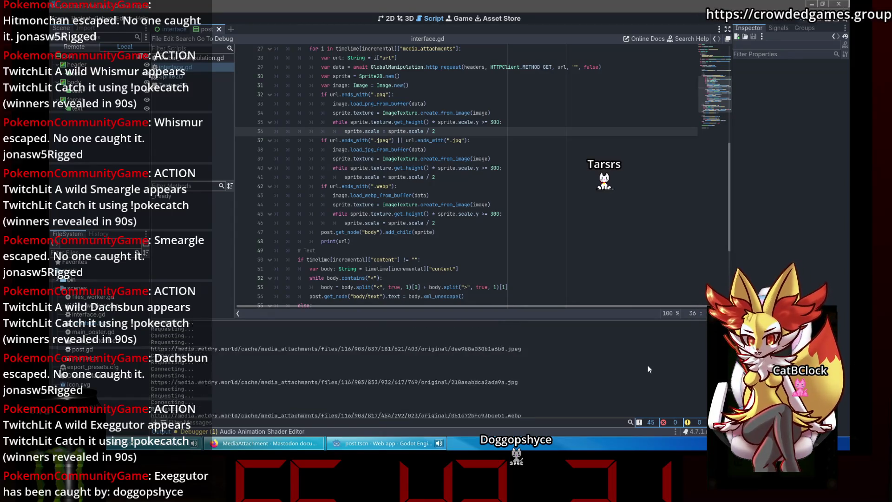
# Step: Move the running web app window right to view the feed's downscaled post images, then close it
pyautogui.scroll(3, 648, 368)
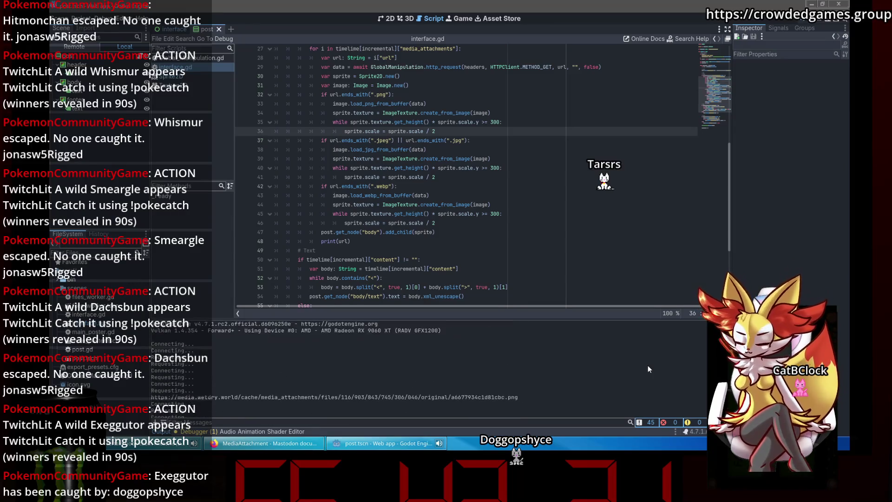
pyautogui.scroll(-2, 388, 362)
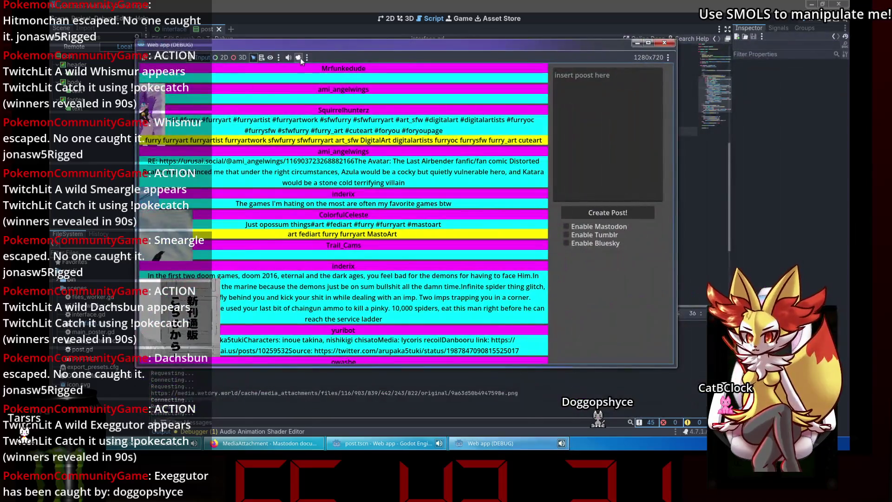
pyautogui.moveTo(311, 47); pyautogui.dragTo(373, 47)
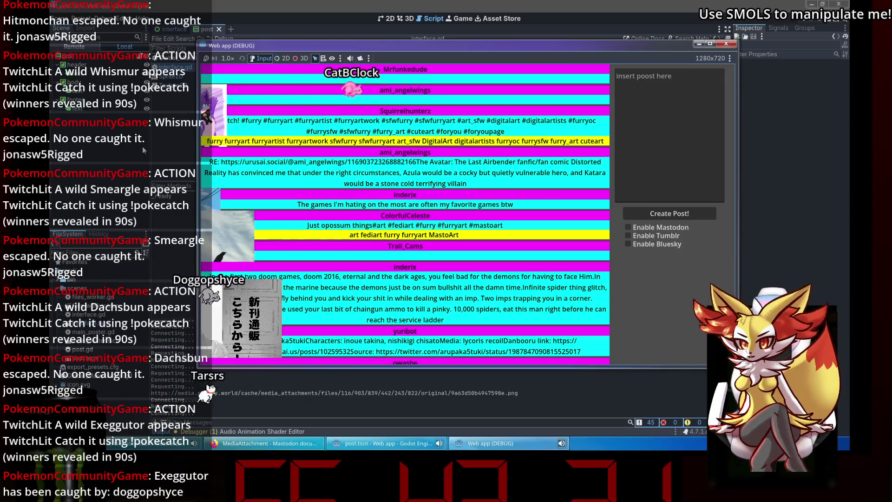
pyautogui.click(726, 43)
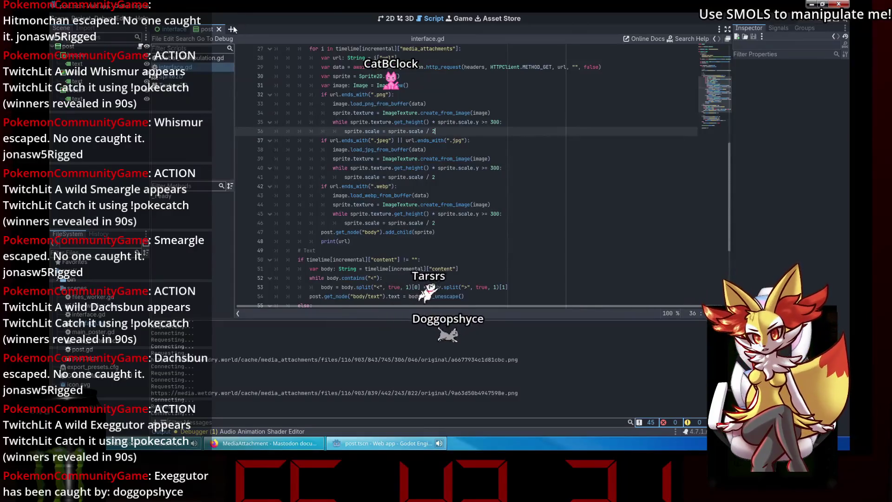
# Step: Create a new scene with a Sprite2D root and view the Sprite2D class reference
pyautogui.click(232, 29)
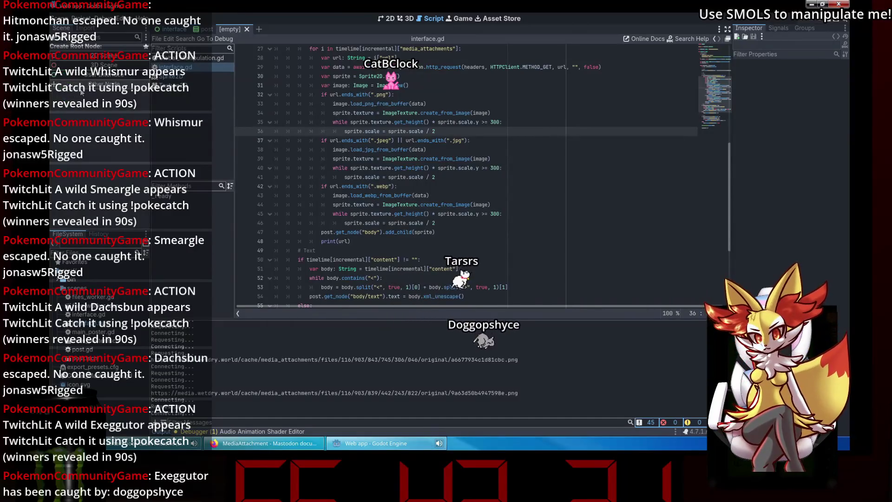
pyautogui.hotkey('ctrl', 'a')
pyautogui.write('sprt')
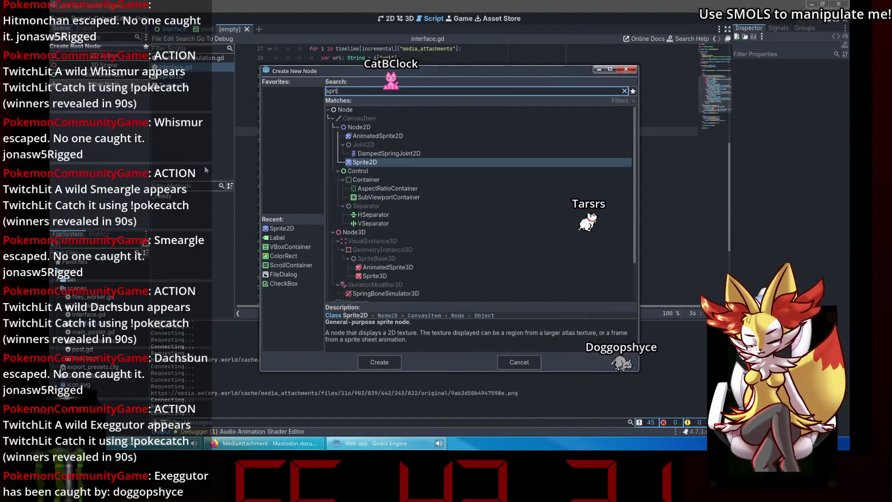
pyautogui.press('Return')
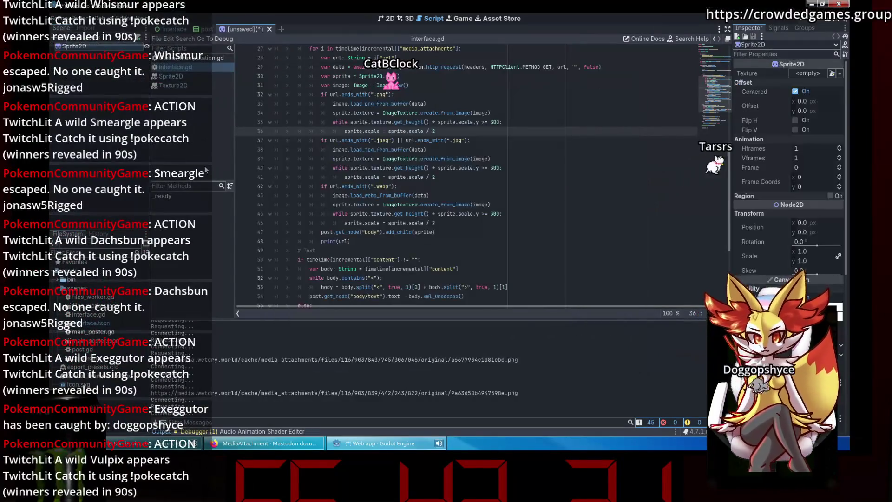
pyautogui.click(202, 87)
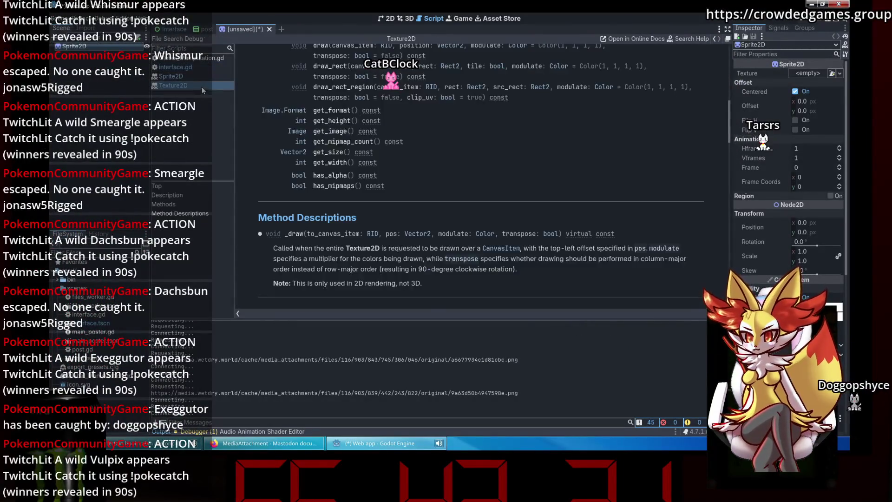
pyautogui.click(203, 76)
pyautogui.scroll(-3, 443, 180)
pyautogui.scroll(3, 473, 183)
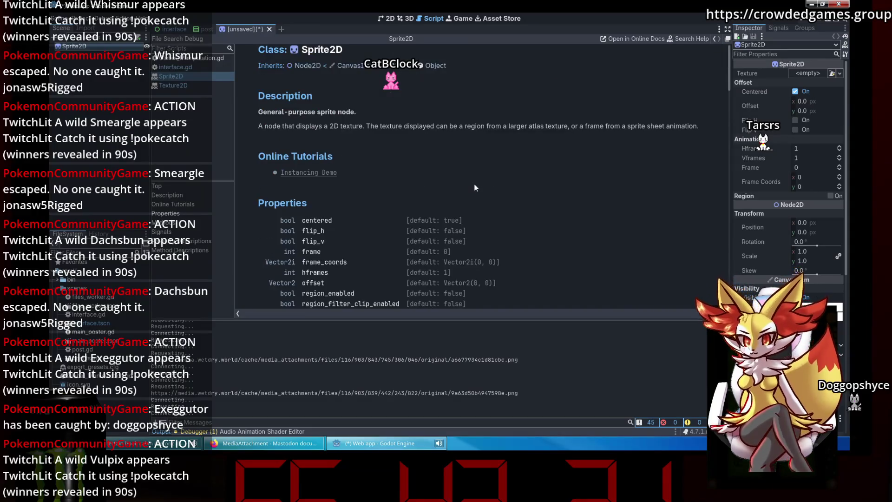
# Step: Search the help for custom_minimum_size, then dismiss the search and scroll the reference page
pyautogui.press('F1')
pyautogui.write('set_min')
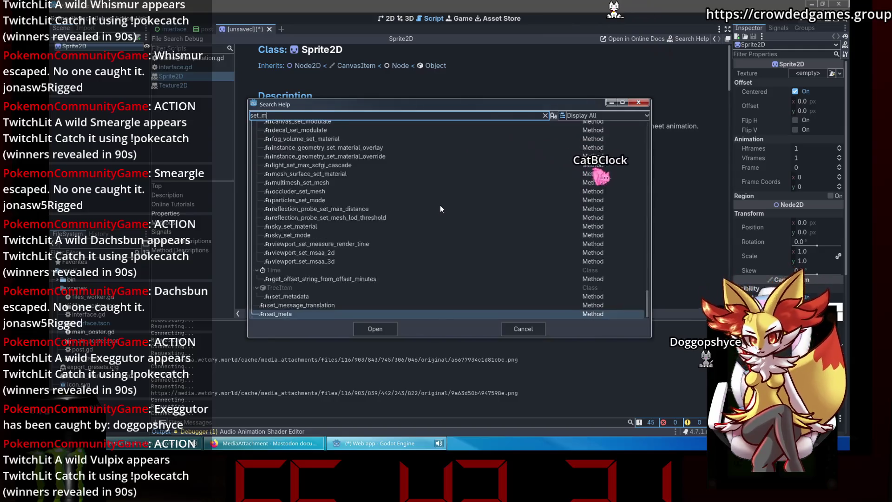
pyautogui.press('BackSpace')
pyautogui.press('BackSpace')
pyautogui.press('BackSpace')
pyautogui.write('custom_minimum')
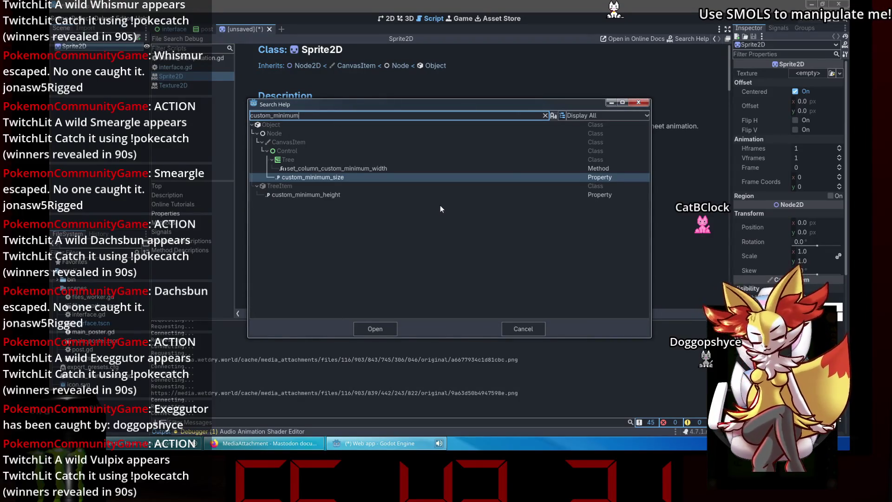
pyautogui.press('Down')
pyautogui.press('Down')
pyautogui.press('Up')
pyautogui.press('Up')
pyautogui.press('Up')
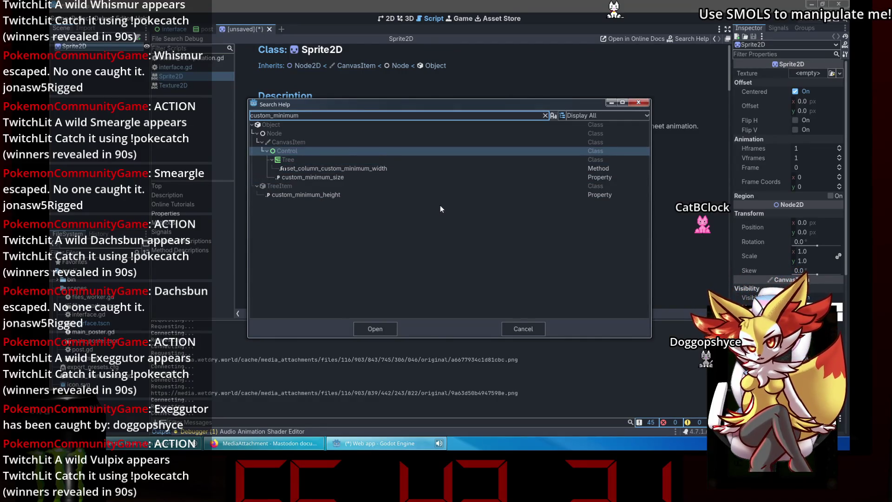
pyautogui.press('Down')
pyautogui.press('Down')
pyautogui.press('Down')
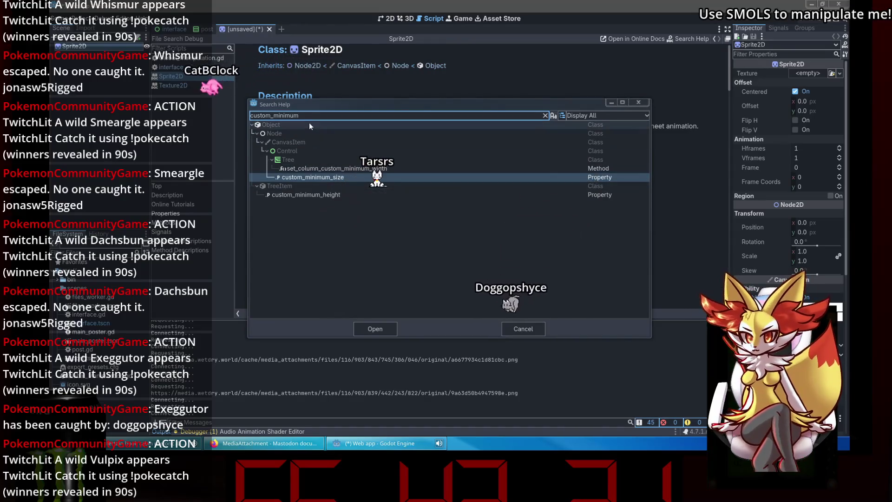
pyautogui.click(523, 328)
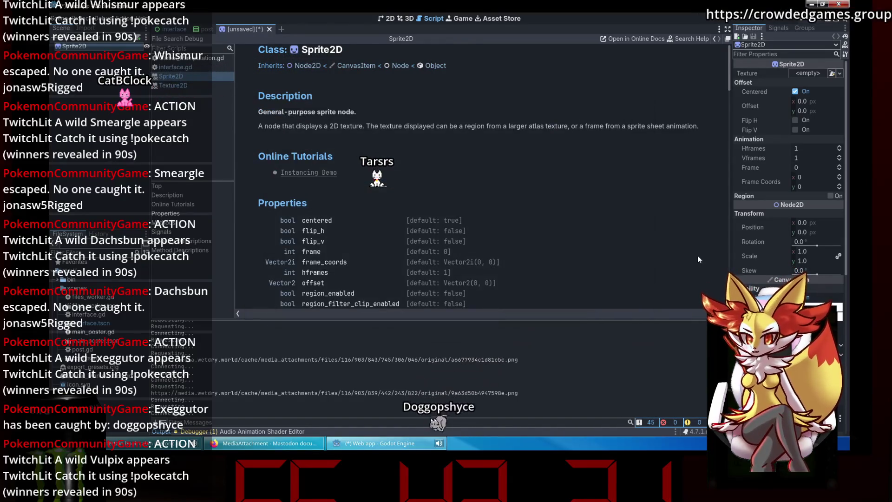
pyautogui.moveTo(771, 263)
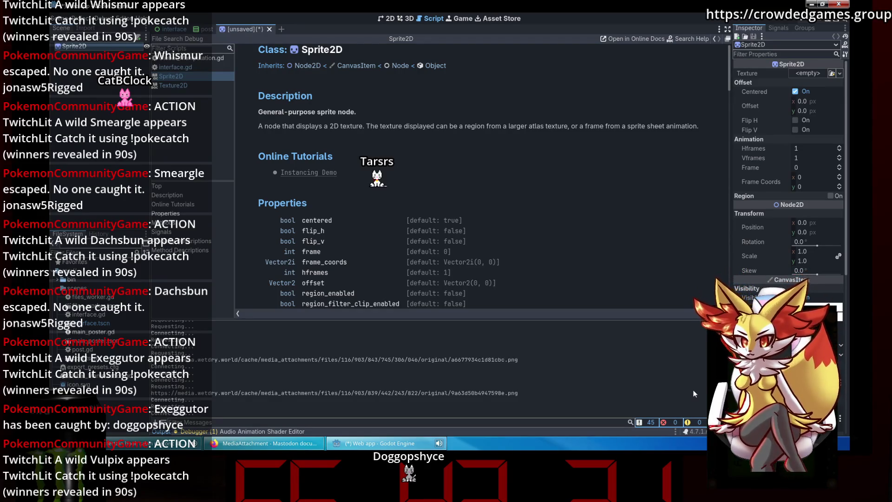
pyautogui.scroll(-2, 743, 292)
pyautogui.scroll(-5, 743, 292)
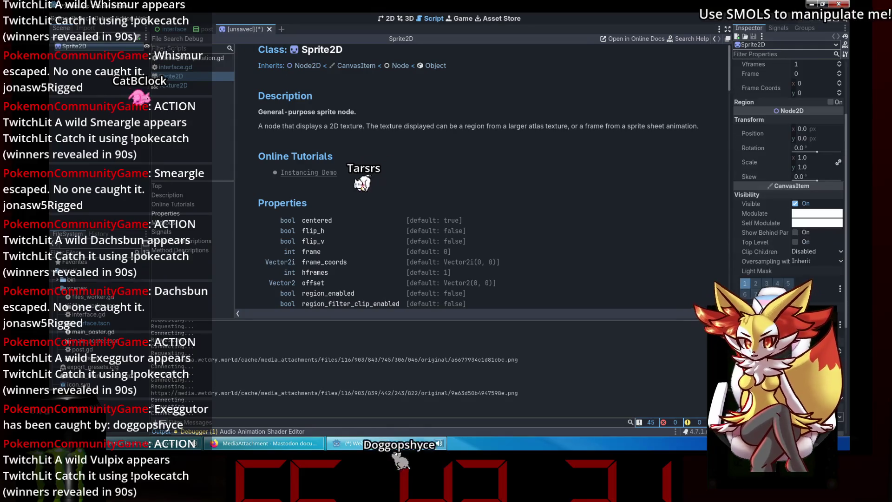
pyautogui.scroll(7, 743, 292)
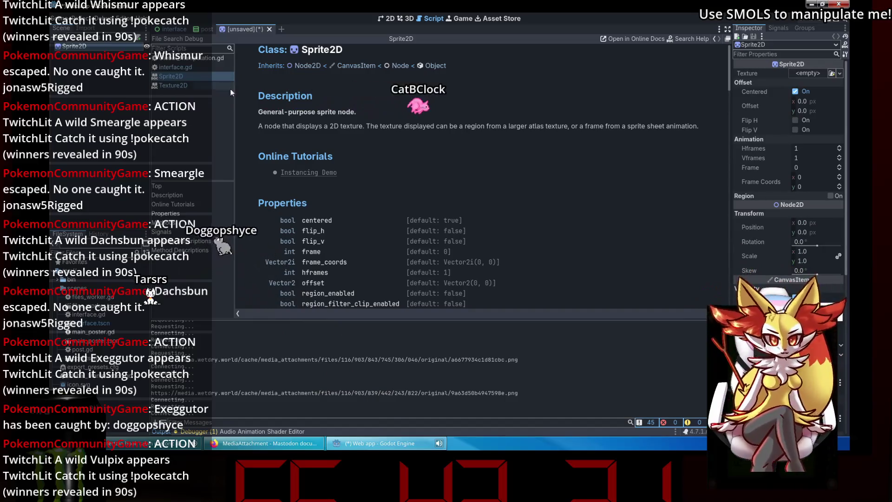
# Step: Change line 30 of interface.gd from Sprite2D.new() to TextureRect.new() and save
pyautogui.click(195, 67)
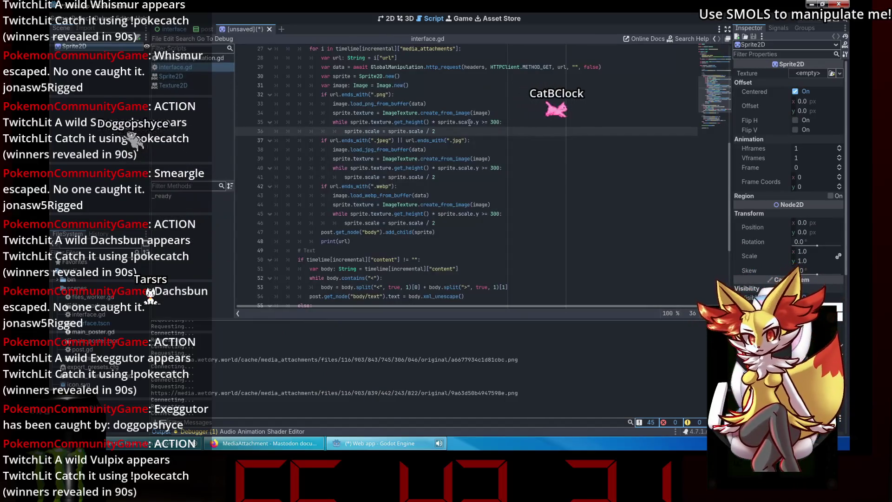
pyautogui.scroll(2, 418, 125)
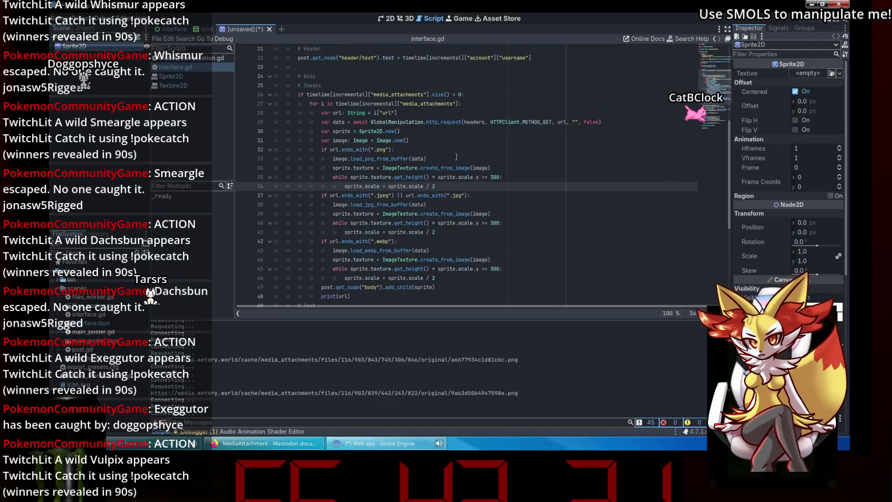
pyautogui.doubleClick(369, 130)
pyautogui.write('Ima')
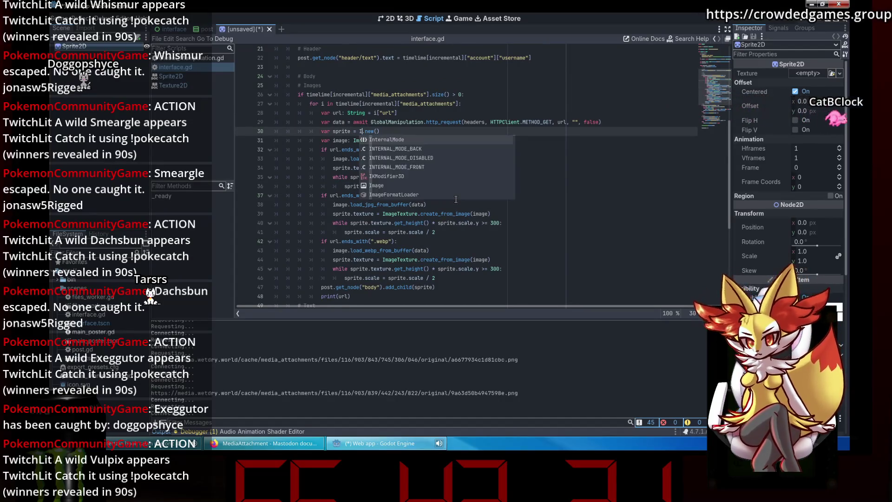
pyautogui.press('Up')
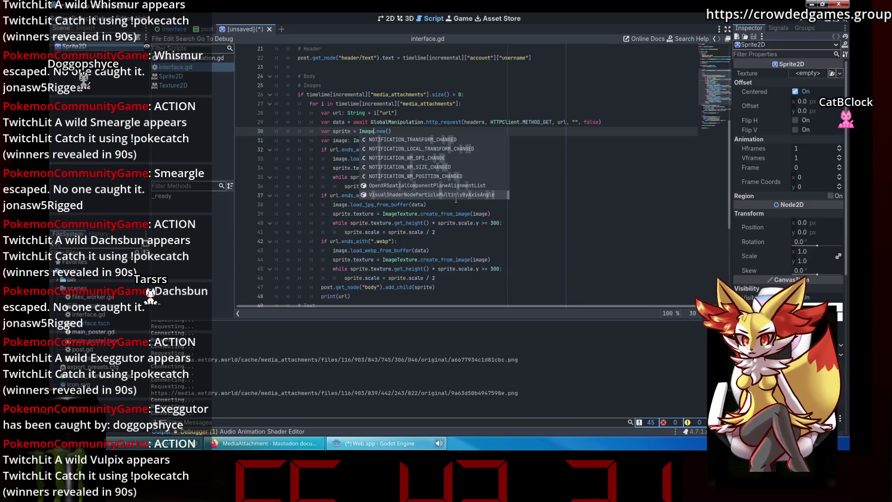
pyautogui.press('BackSpace')
pyautogui.press('BackSpace')
pyautogui.press('BackSpace')
pyautogui.press('BackSpace')
pyautogui.press('BackSpace')
pyautogui.write('Texture')
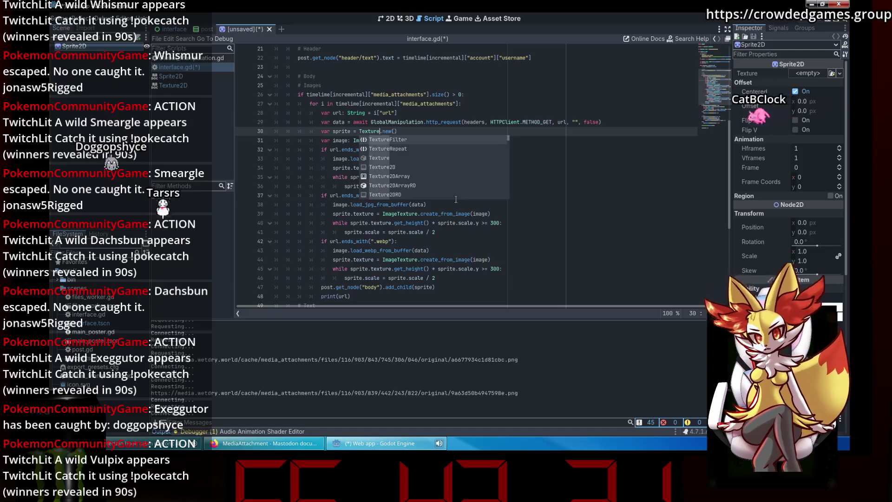
pyautogui.write('Rect')
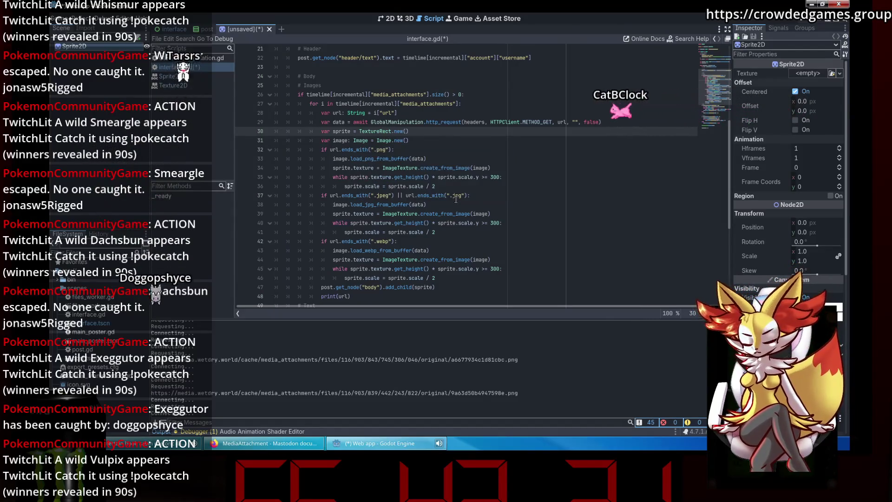
pyautogui.click(448, 185)
pyautogui.hotkey('ctrl', 's')
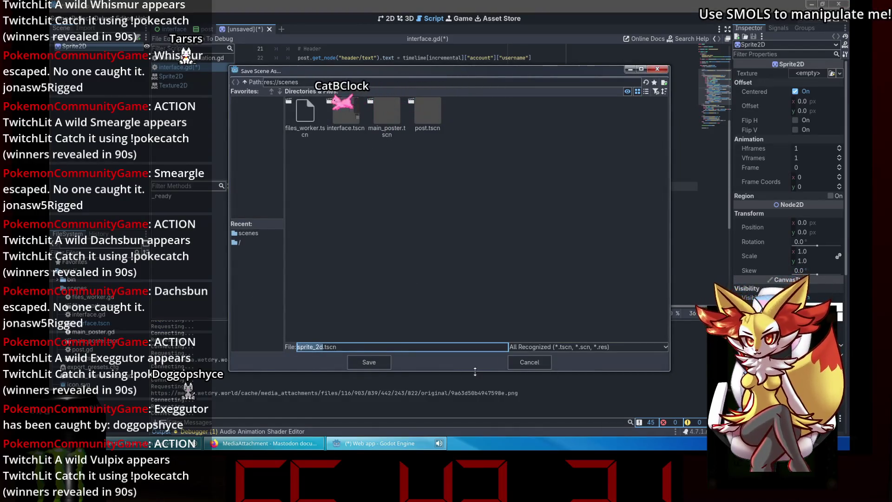
# Step: Cancel the save, discard the unsaved scratch scene, and close the Sprite2D reference page
pyautogui.click(532, 363)
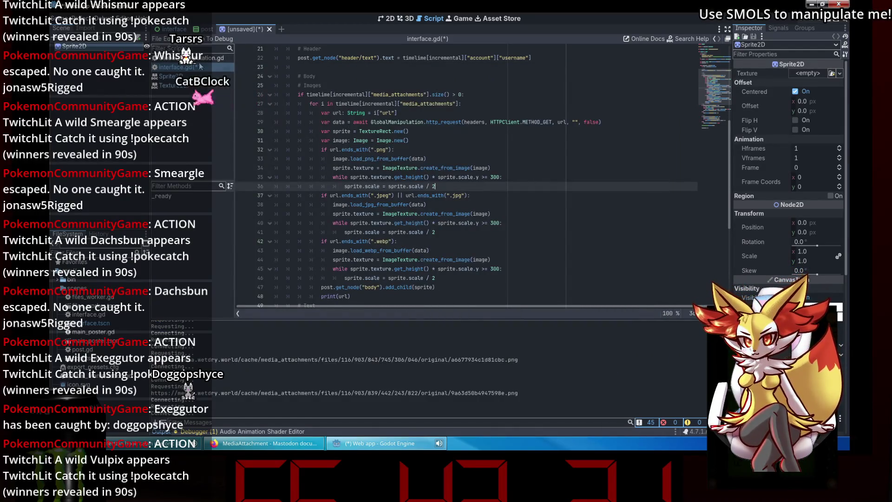
pyautogui.click(268, 29)
pyautogui.click(506, 239)
pyautogui.click(376, 122)
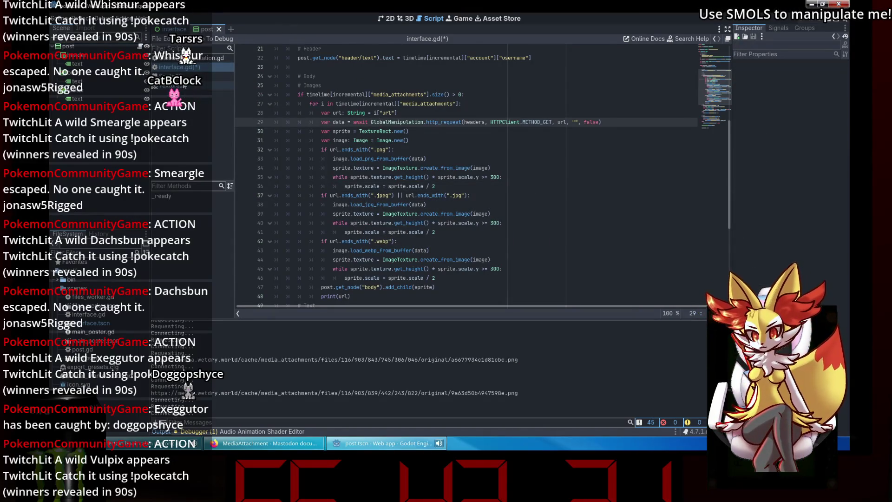
pyautogui.click(186, 85)
pyautogui.rightClick(178, 76)
pyautogui.click(193, 82)
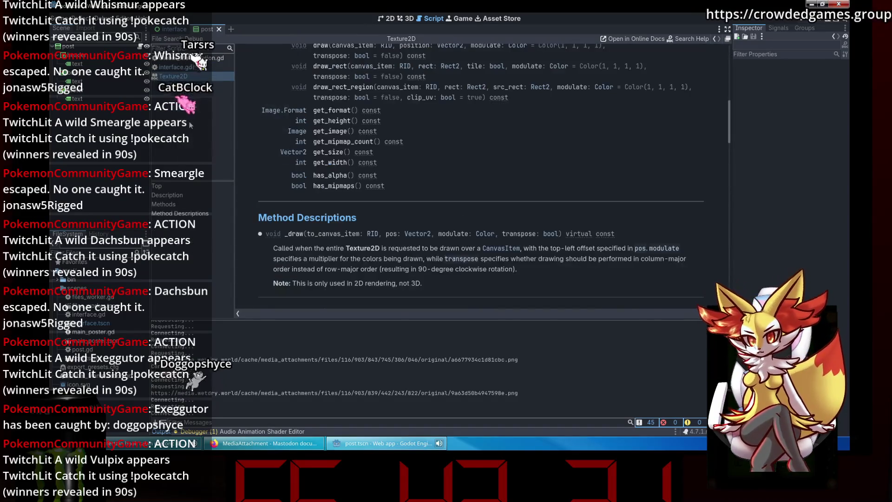
# Step: Open the TextureRect class reference via Search Help and look it up again from the script
pyautogui.press('F1')
pyautogui.write('TextureRect')
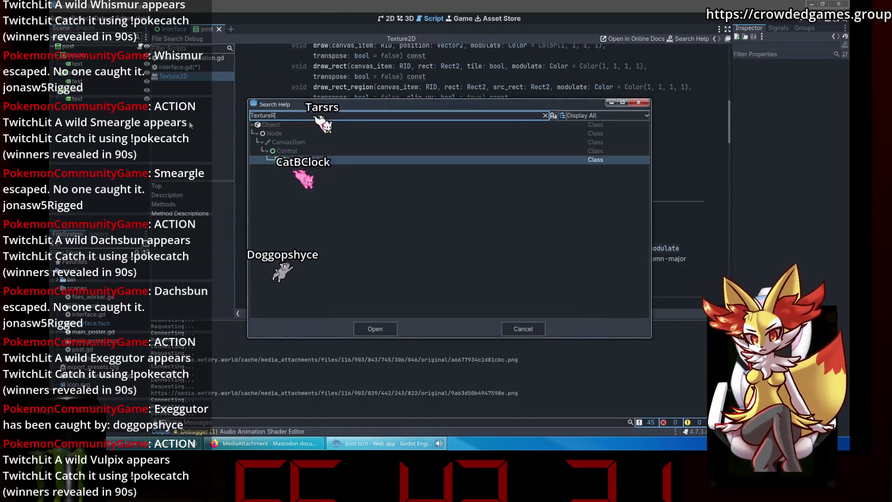
pyautogui.press('Return')
pyautogui.scroll(-1, 342, 93)
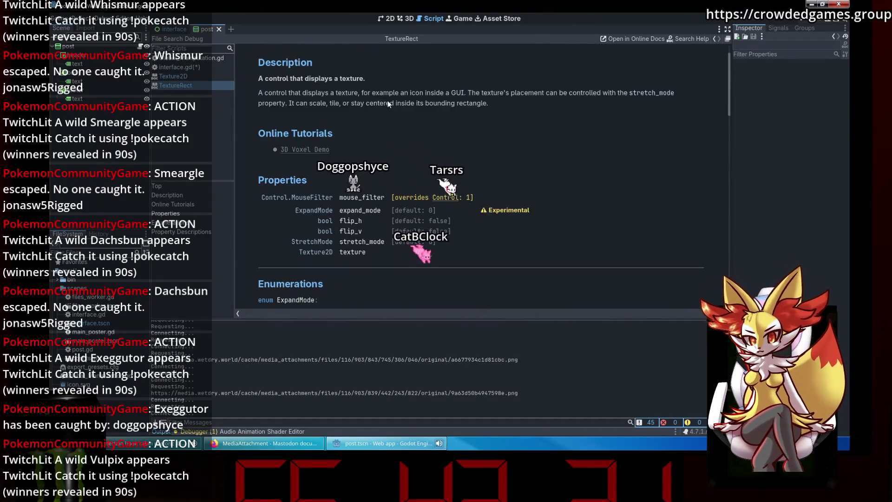
pyautogui.click(170, 77)
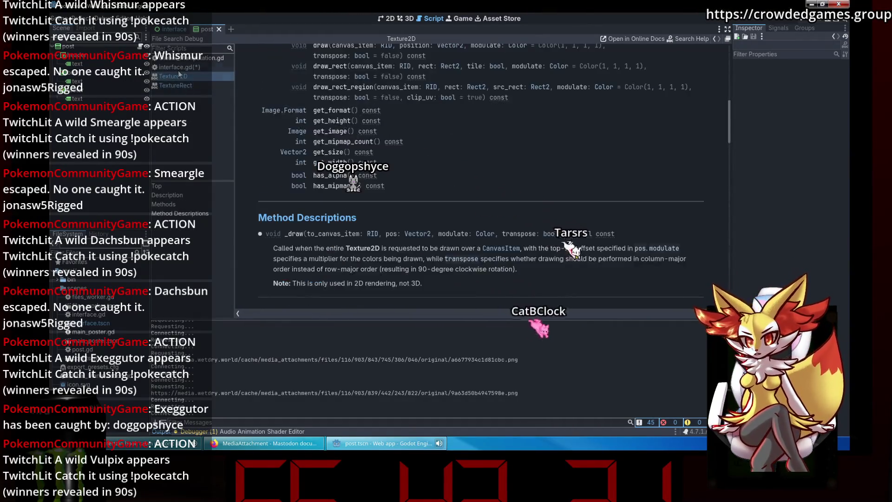
pyautogui.click(178, 67)
pyautogui.click(440, 141)
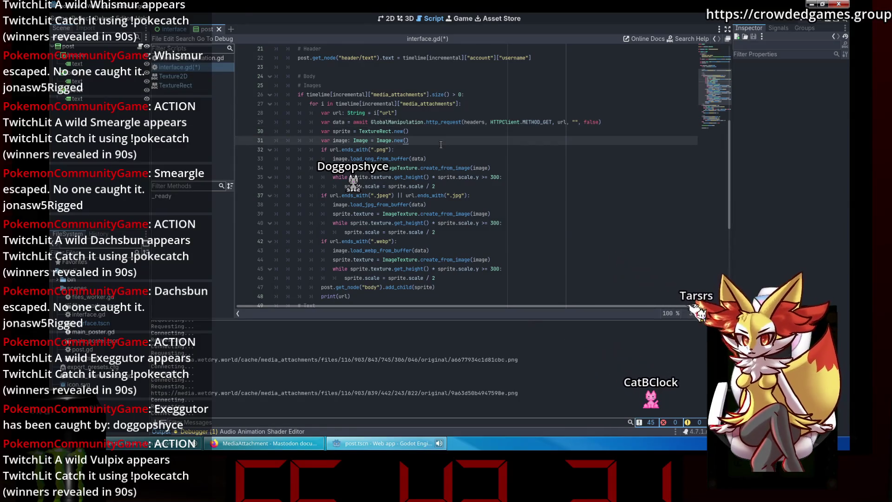
pyautogui.scroll(-3, 440, 144)
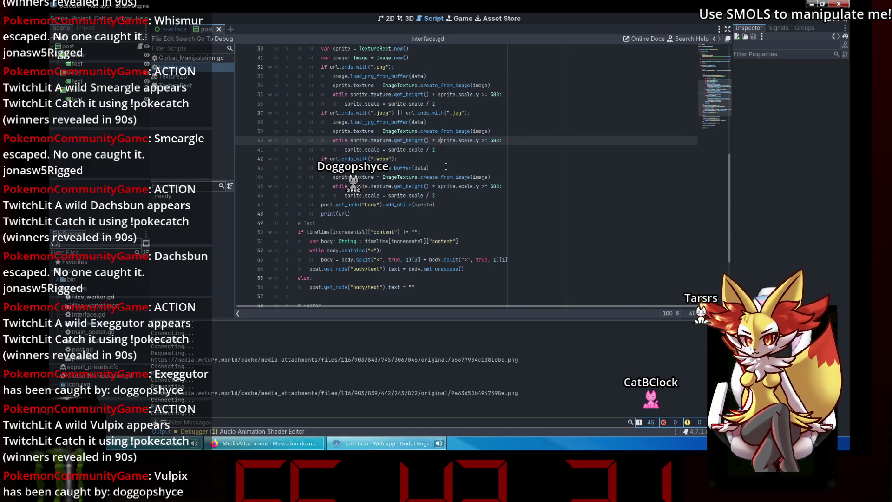
pyautogui.click(448, 196)
pyautogui.click(395, 203)
pyautogui.scroll(-3, 413, 165)
pyautogui.scroll(4, 413, 165)
# Step: Browse the Control and TextureRect references and jump to the expand_mode property description
pyautogui.click(316, 68)
pyautogui.scroll(-10, 396, 169)
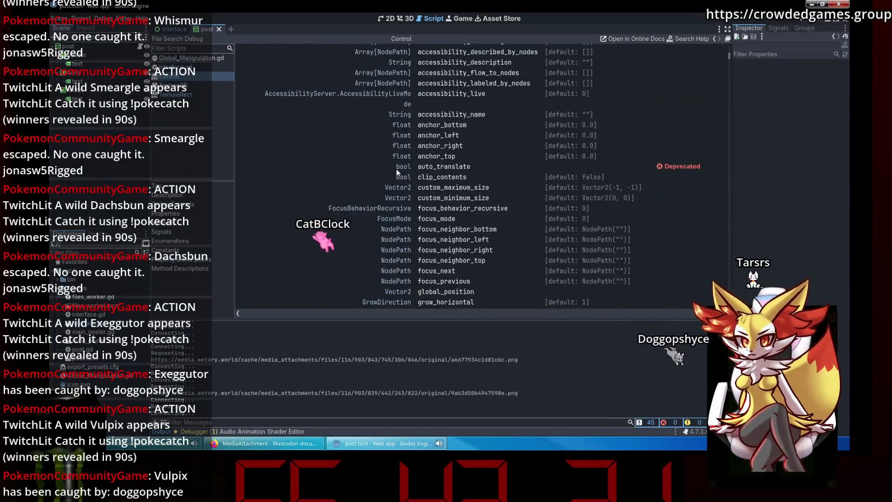
pyautogui.click(202, 88)
pyautogui.click(202, 94)
pyautogui.click(203, 85)
pyautogui.click(202, 92)
pyautogui.scroll(-1, 429, 211)
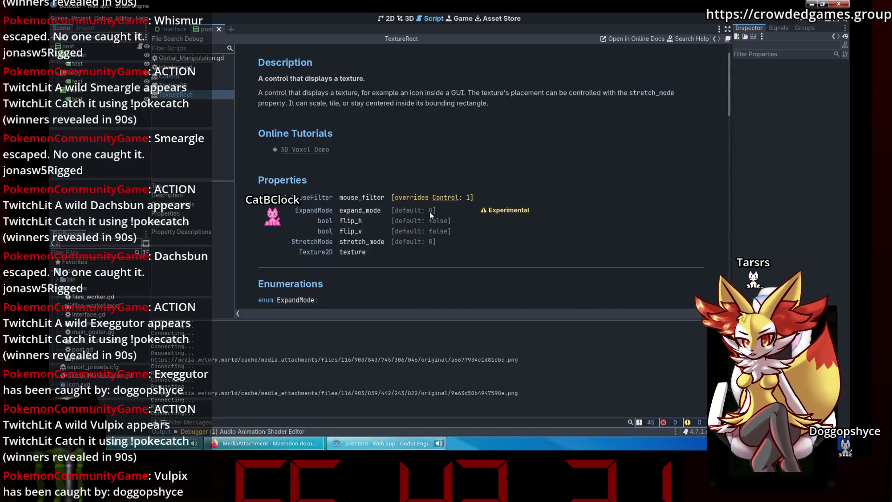
pyautogui.click(371, 211)
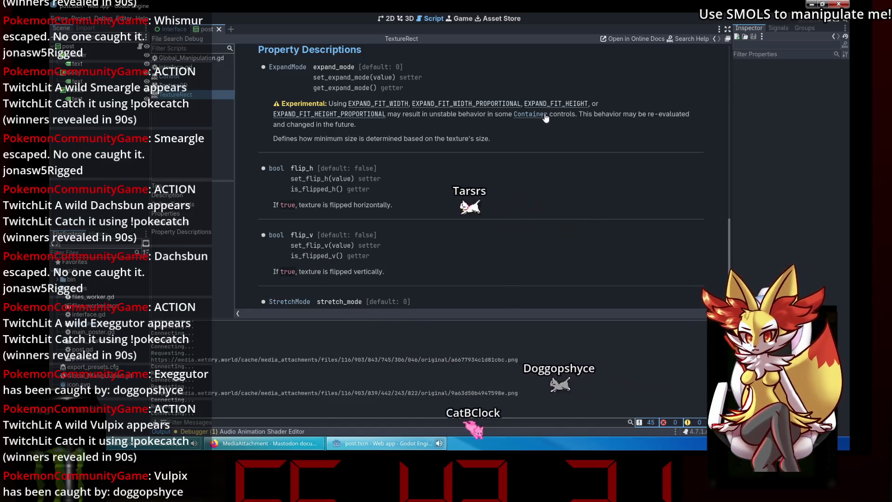
pyautogui.click(197, 78)
pyautogui.click(198, 68)
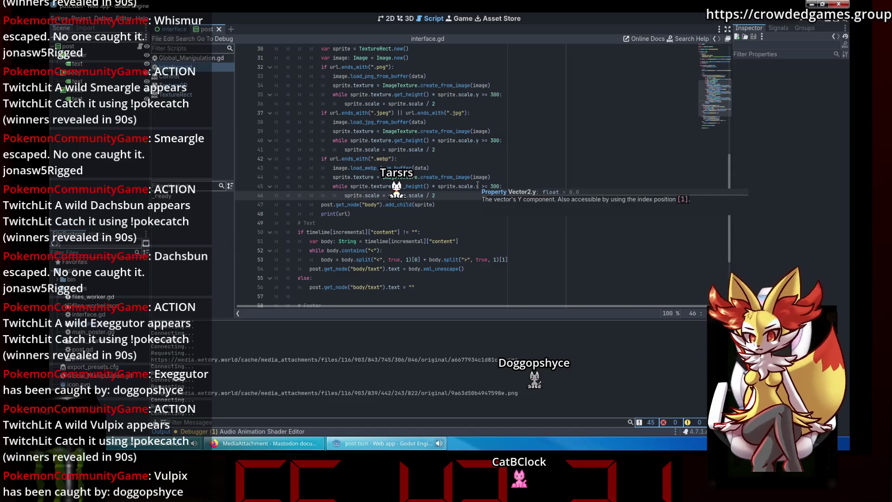
# Step: Add 'sprite.expand_mode = TextureRect.EXPAND_IGNORE_SIZE' after TextureRect.new() and save interface.gd
pyautogui.click(454, 205)
pyautogui.press('Return')
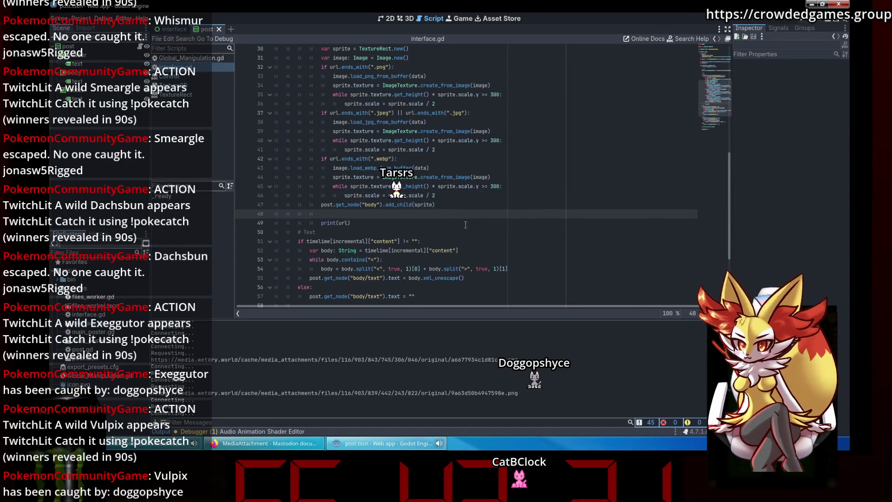
pyautogui.hotkey('ctrl', 'z')
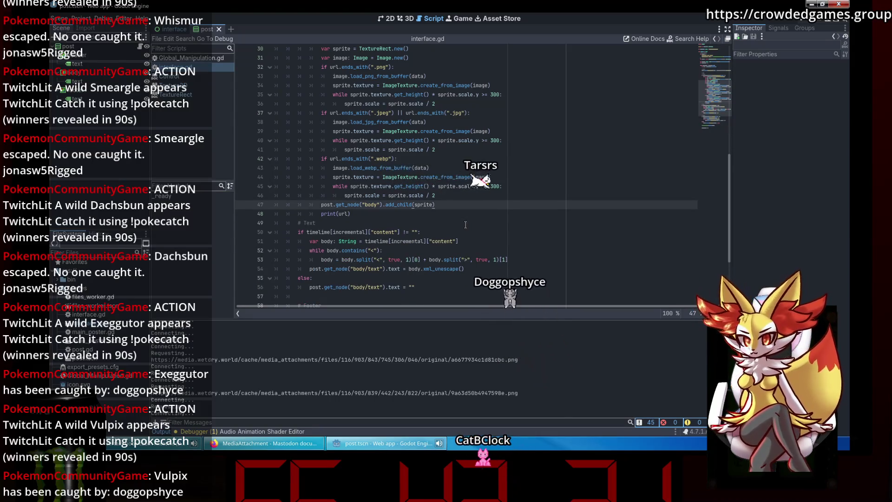
pyautogui.press('Up')
pyautogui.scroll(2, 442, 154)
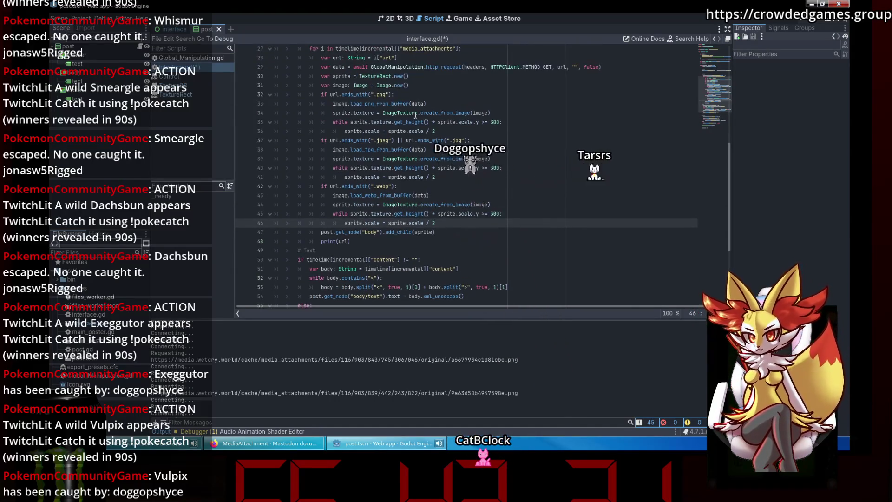
pyautogui.click(417, 75)
pyautogui.press('Return')
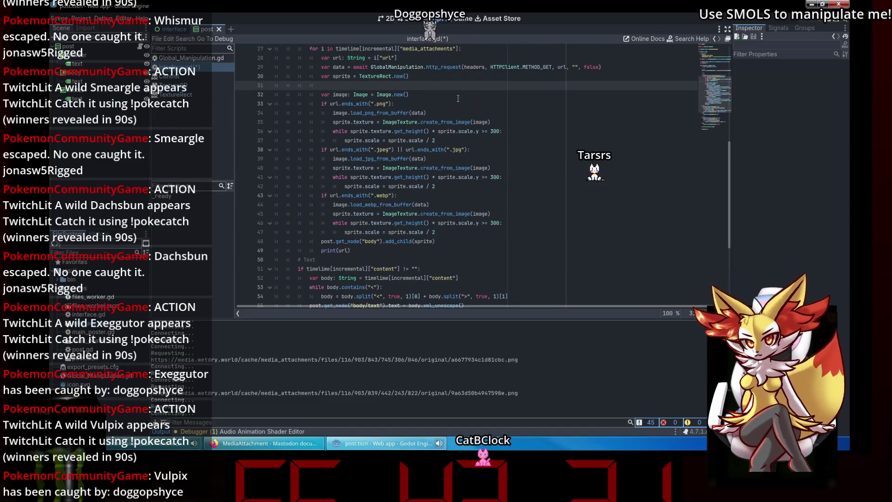
pyautogui.write('sprite.expand')
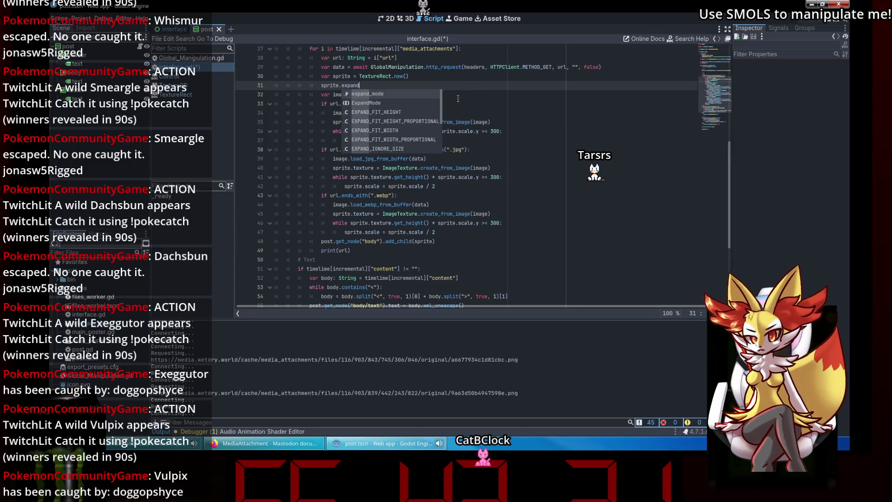
pyautogui.press('Return')
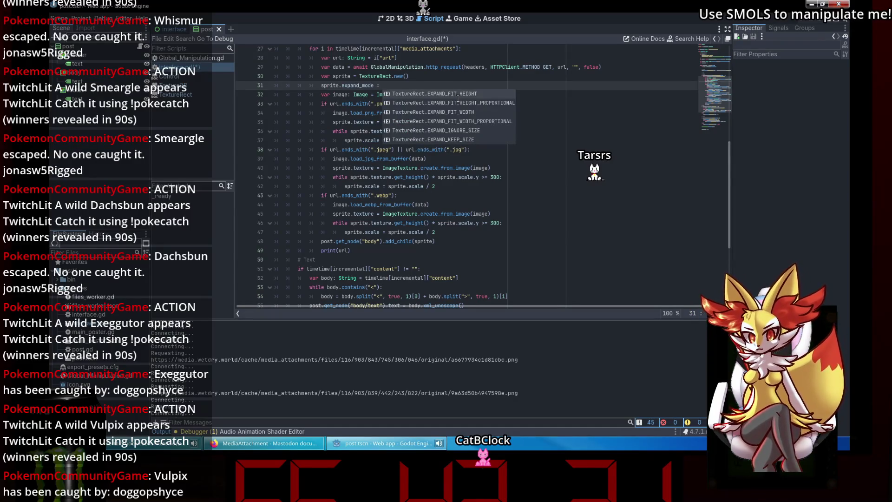
pyautogui.press('Up')
pyautogui.press('Return')
pyautogui.press('Down')
pyautogui.hotkey('ctrl', 's')
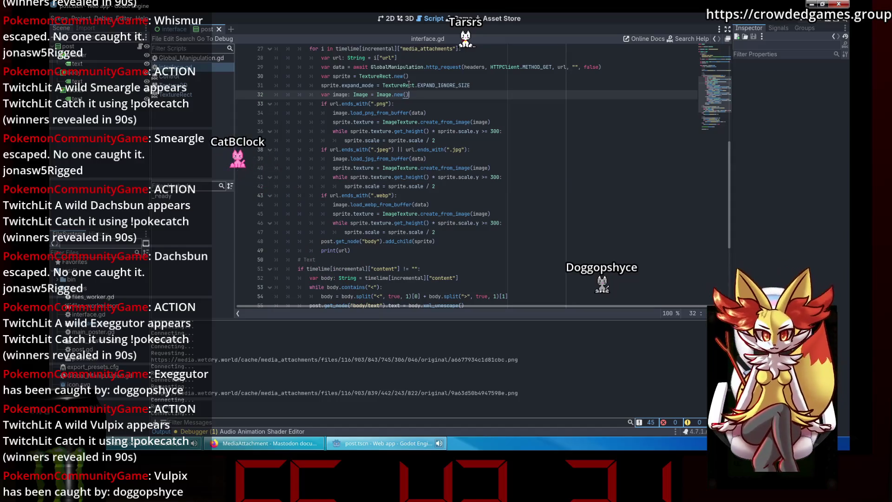
# Step: Review the new lines, then open a new empty scene and begin adding its root node
pyautogui.moveTo(408, 85)
pyautogui.scroll(1, 499, 110)
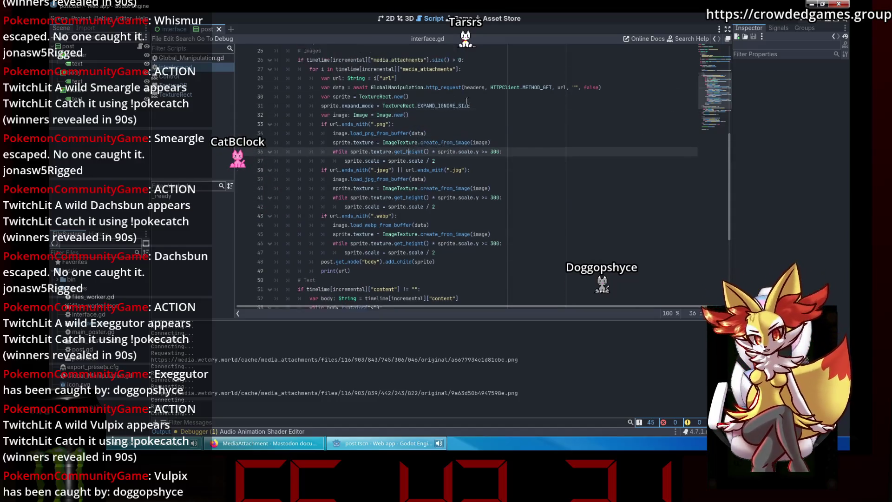
pyautogui.click(499, 110)
pyautogui.click(479, 126)
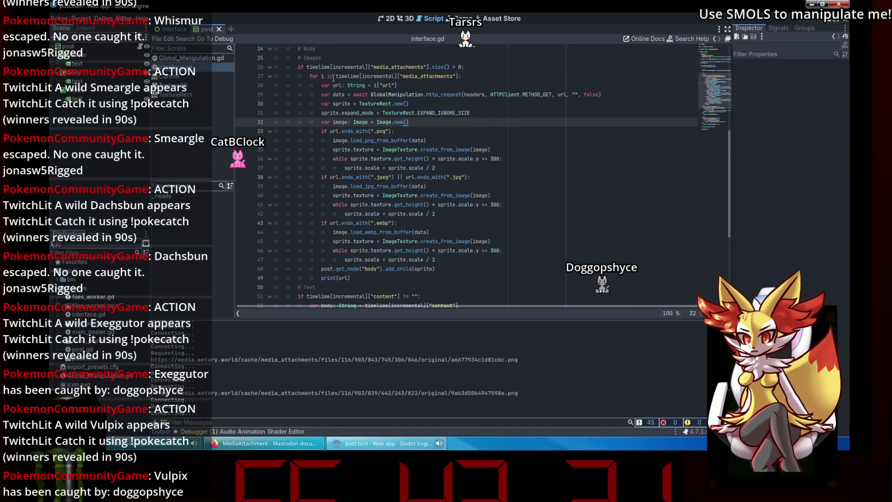
pyautogui.click(218, 29)
pyautogui.click(104, 84)
# Step: Add a TextureRect with a new GradientTexture2D texture, Scale stretch mode and Ignore Size expand mode
pyautogui.write('text')
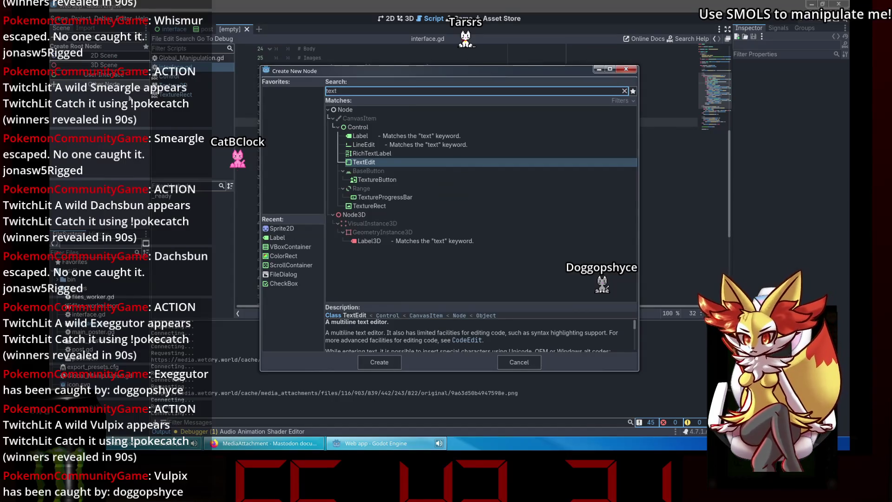
pyautogui.press('Down')
pyautogui.press('Up')
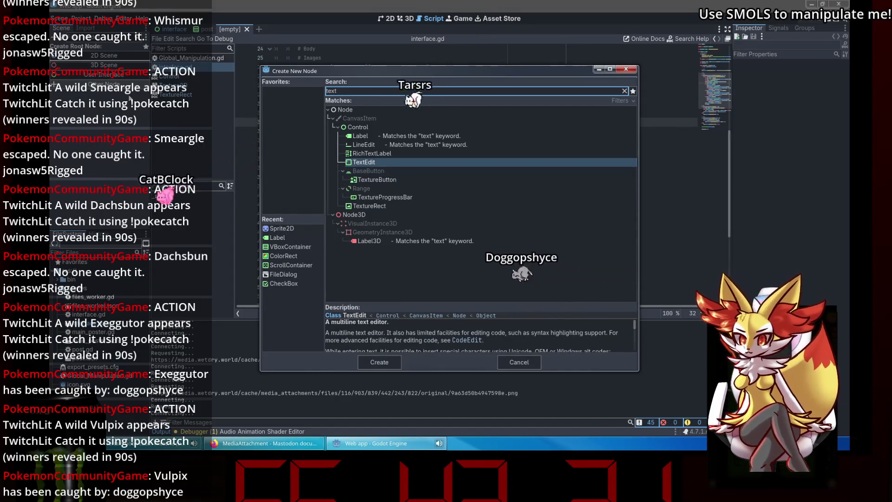
pyautogui.press('Down')
pyautogui.press('Down')
pyautogui.press('Down')
pyautogui.press('Return')
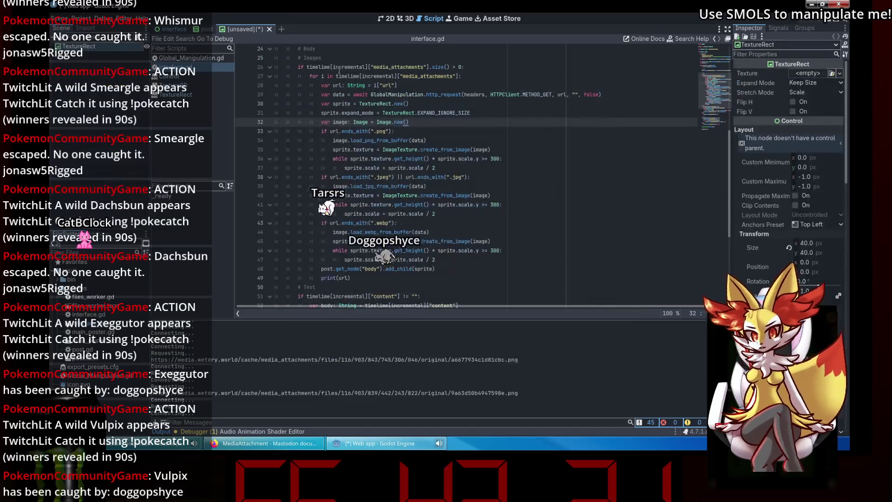
pyautogui.click(807, 73)
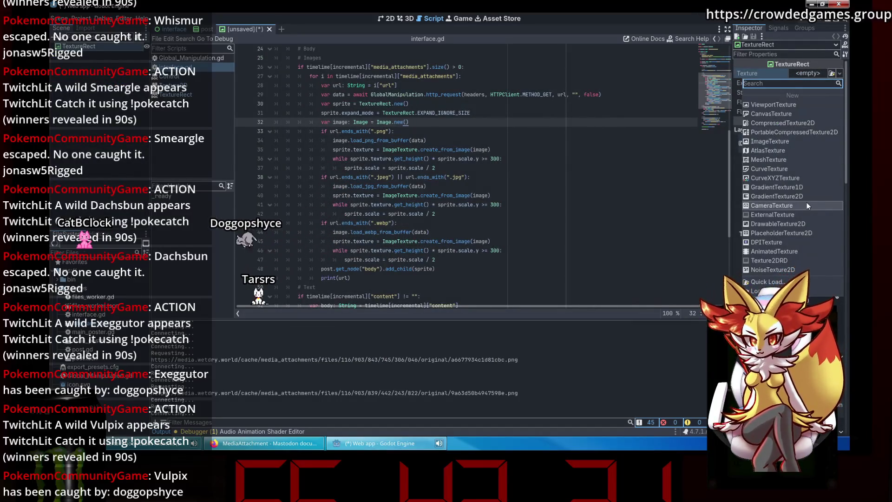
pyautogui.click(796, 195)
pyautogui.click(811, 110)
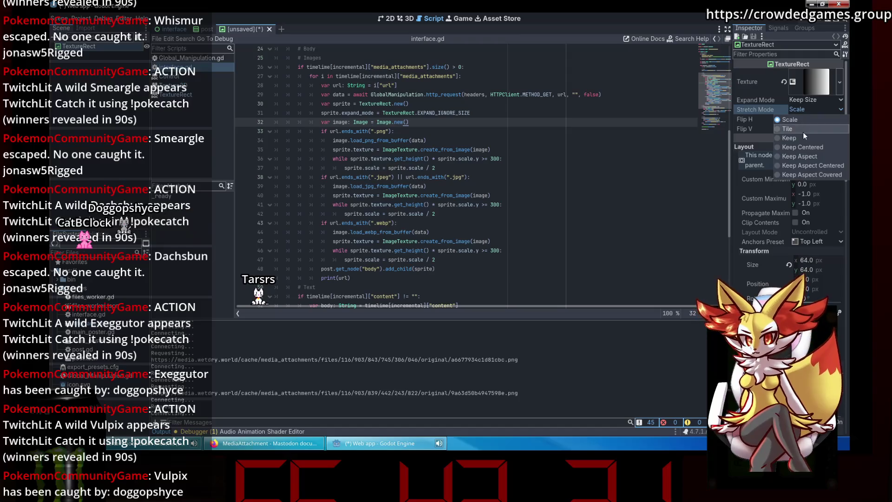
pyautogui.click(806, 102)
pyautogui.click(807, 102)
pyautogui.click(815, 121)
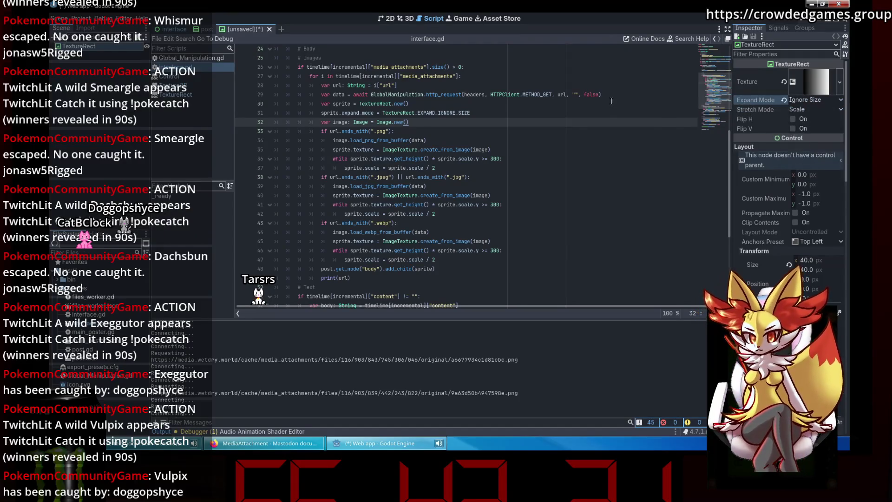
# Step: Resize the gradient TextureRect wider and shorter in 2D, then close the scratch scene unsaved
pyautogui.hotkey('ctrl', 's')
pyautogui.click(524, 358)
pyautogui.click(386, 21)
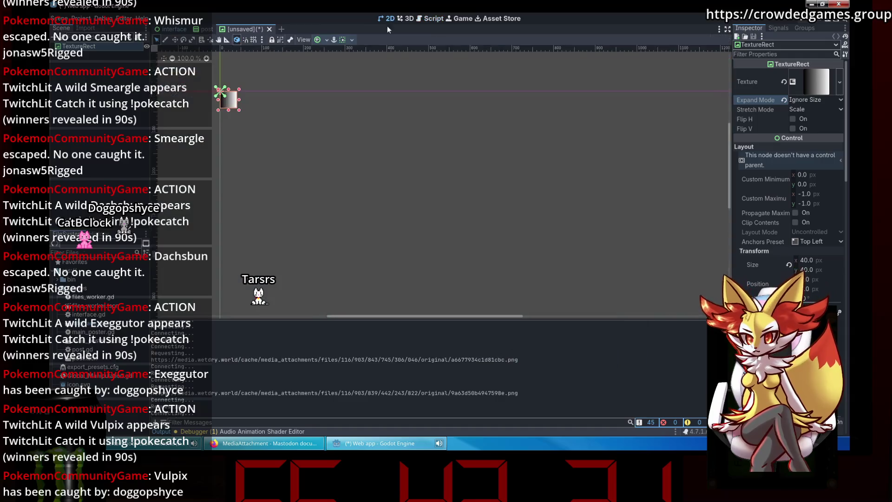
pyautogui.moveTo(238, 113)
pyautogui.mouseDown()
pyautogui.moveTo(394, 201)
pyautogui.moveTo(681, 318)
pyautogui.moveTo(645, 243)
pyautogui.mouseUp()
pyautogui.moveTo(570, 191)
pyautogui.mouseDown()
pyautogui.moveTo(664, 162)
pyautogui.moveTo(622, 154)
pyautogui.mouseUp()
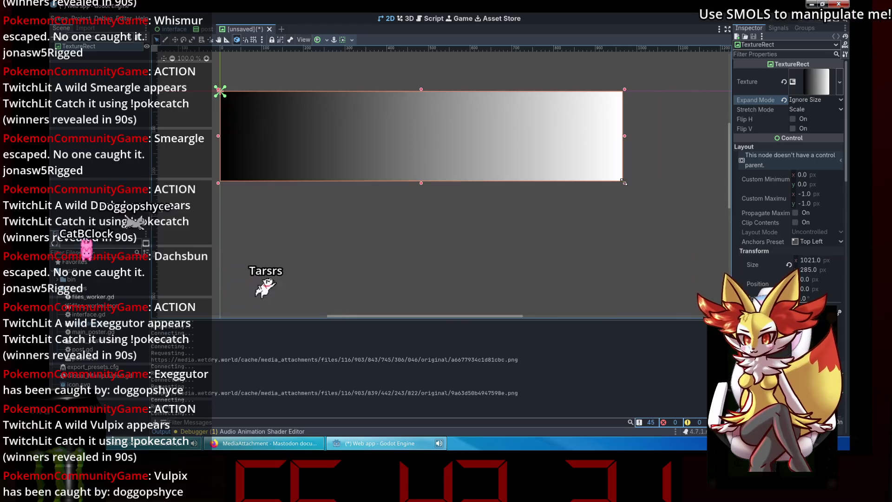
pyautogui.click(269, 29)
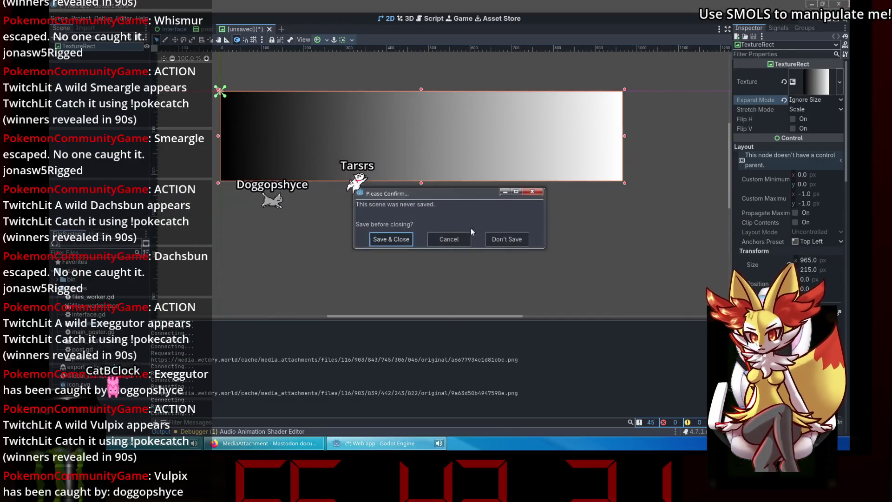
pyautogui.click(496, 239)
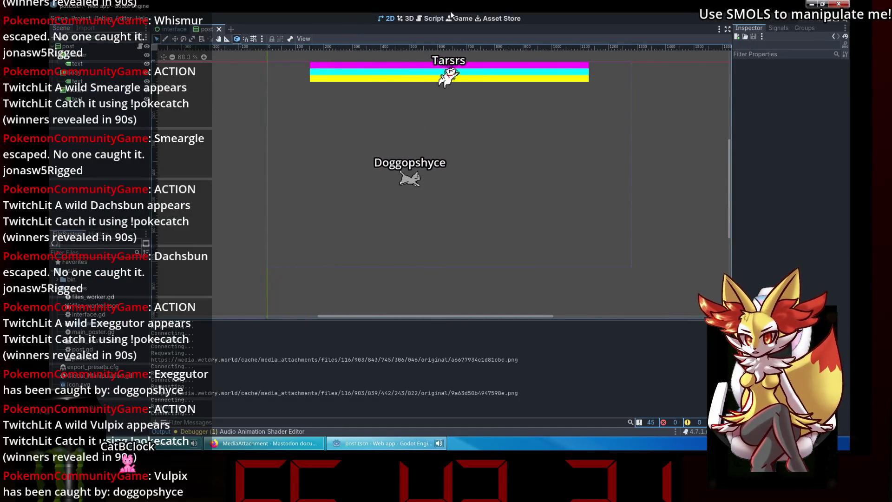
# Step: Rewrite the png branch's loop to check and halve sprite.size instead of scale, and save
pyautogui.click(430, 18)
pyautogui.click(418, 159)
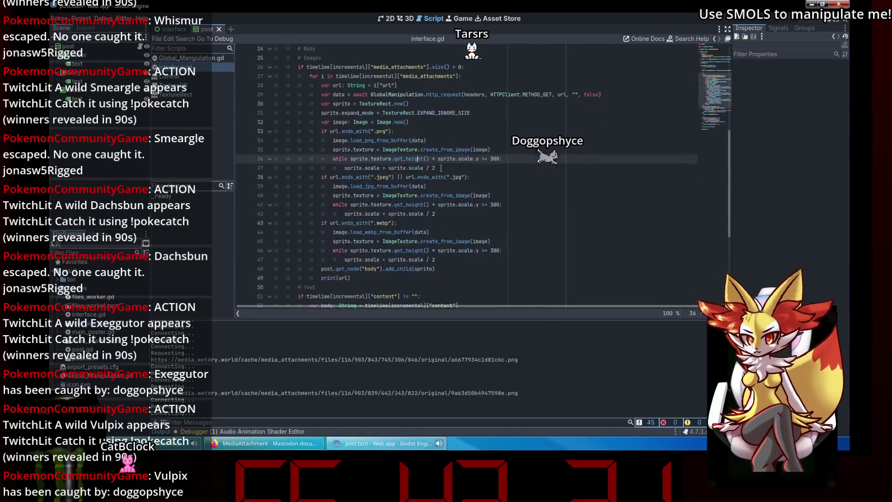
pyautogui.click(398, 223)
pyautogui.moveTo(429, 159); pyautogui.dragTo(409, 159)
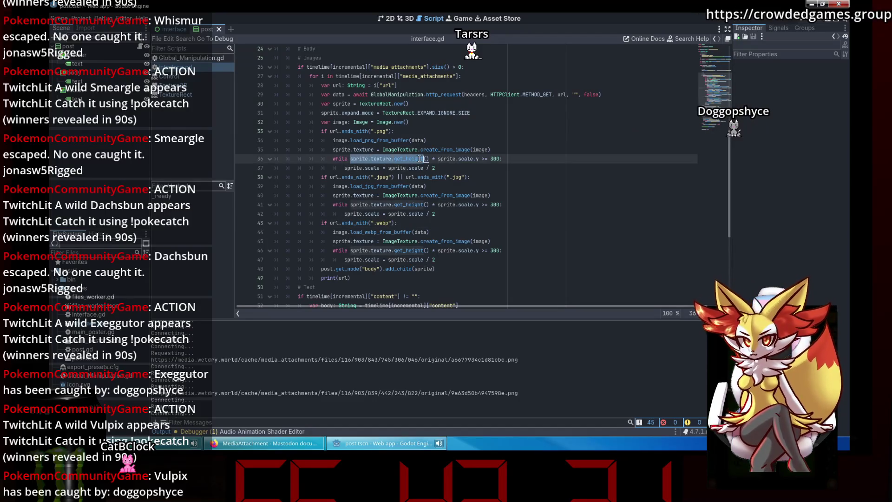
pyautogui.click(477, 186)
pyautogui.moveTo(437, 158); pyautogui.dragTo(380, 158)
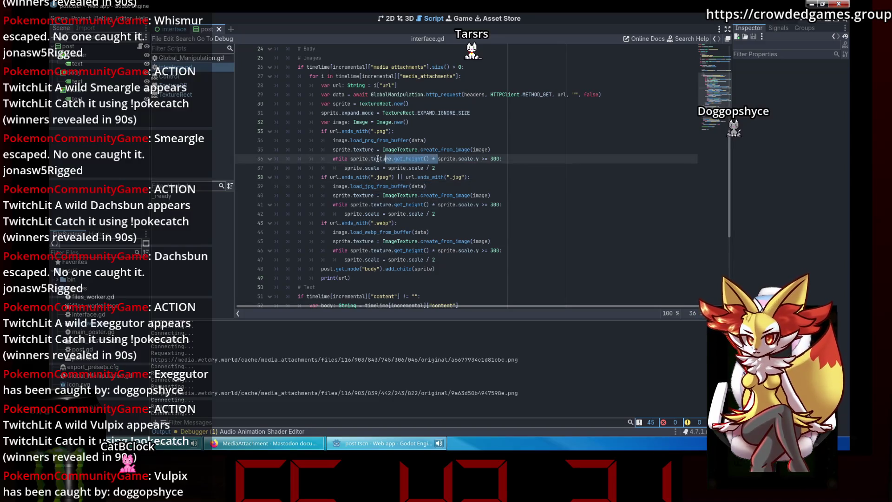
pyautogui.press('BackSpace')
pyautogui.doubleClick(377, 158)
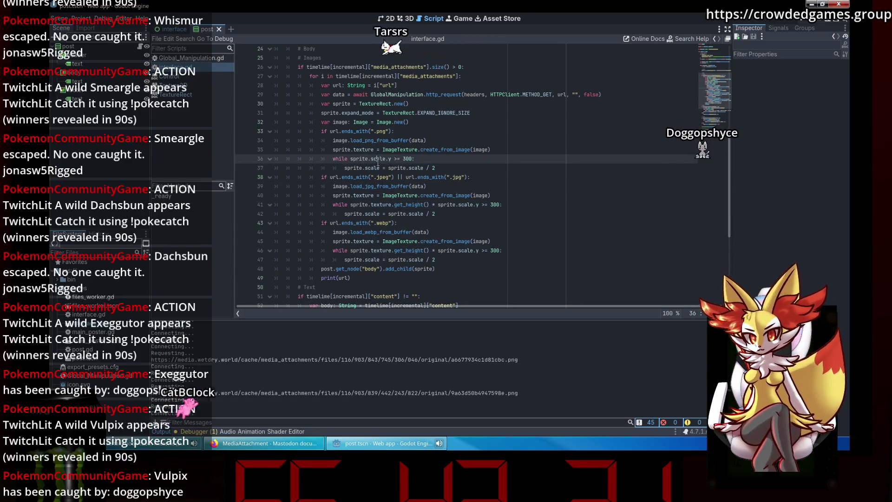
pyautogui.write('size')
pyautogui.press('End')
pyautogui.moveTo(434, 168); pyautogui.dragTo(365, 168)
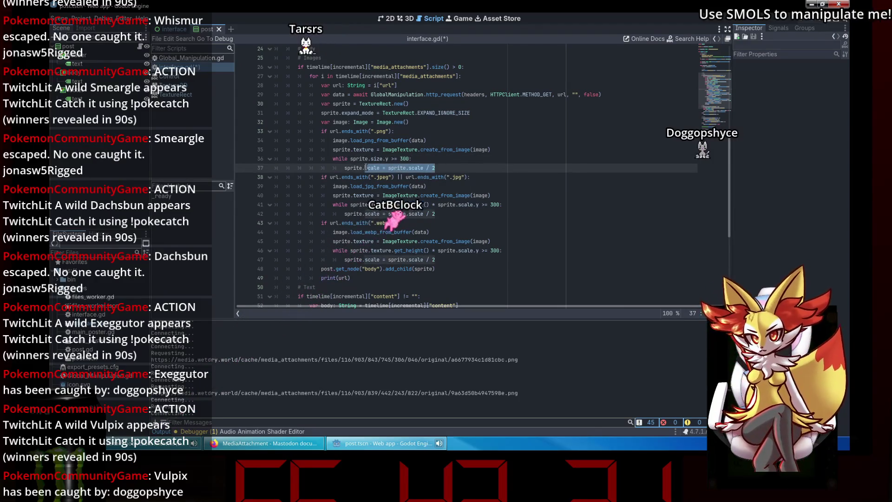
pyautogui.write('size')
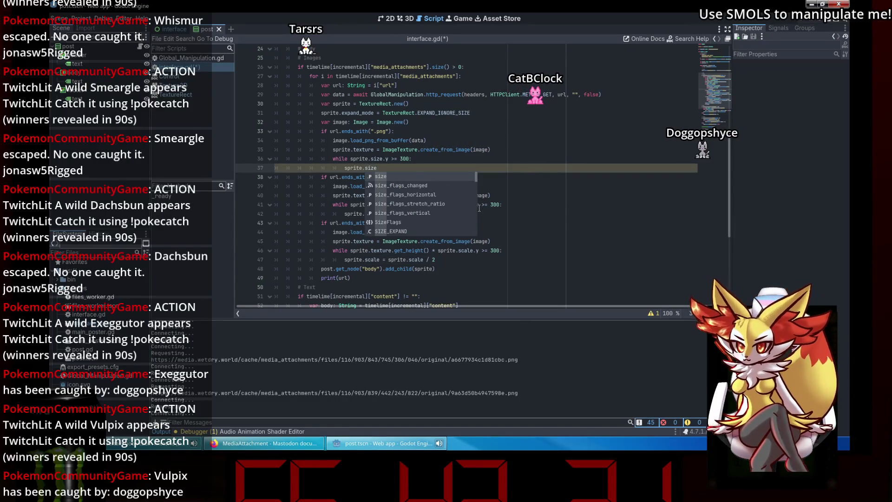
pyautogui.write(' = sprite.')
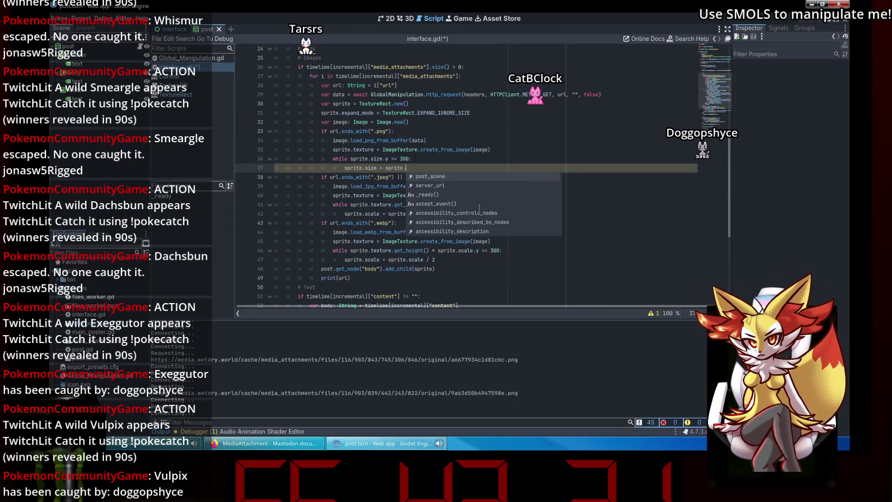
pyautogui.write('size / 2')
pyautogui.hotkey('ctrl', 's')
# Step: Copy the sprite.size halving loop over the jpeg and webp branches' old resize lines
pyautogui.click(478, 206)
pyautogui.moveTo(442, 168); pyautogui.dragTo(332, 159)
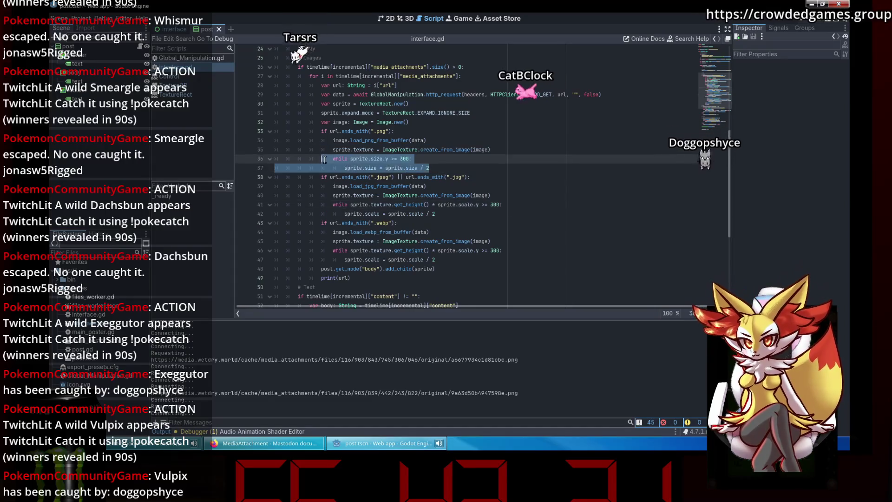
pyautogui.scroll(-1, 417, 222)
pyautogui.hotkey('ctrl', 'c')
pyautogui.moveTo(435, 186); pyautogui.dragTo(333, 177)
pyautogui.hotkey('ctrl', 'v')
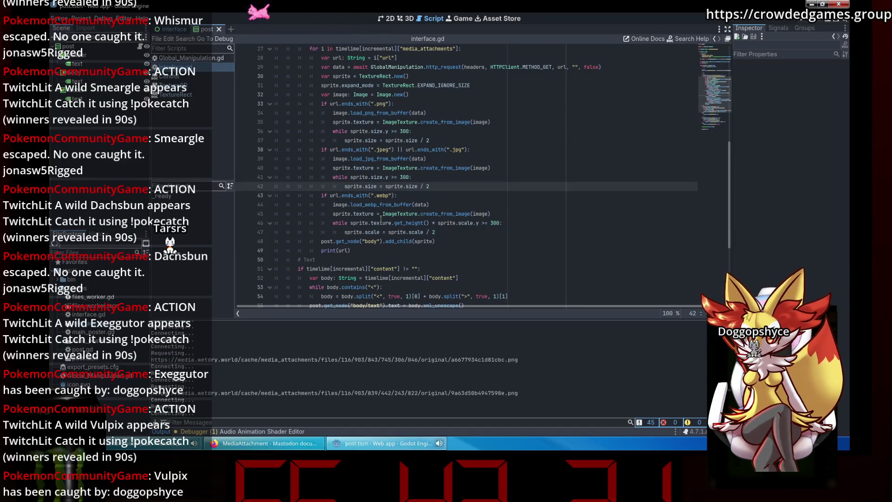
pyautogui.moveTo(448, 233); pyautogui.dragTo(333, 222)
pyautogui.hotkey('ctrl', 'v')
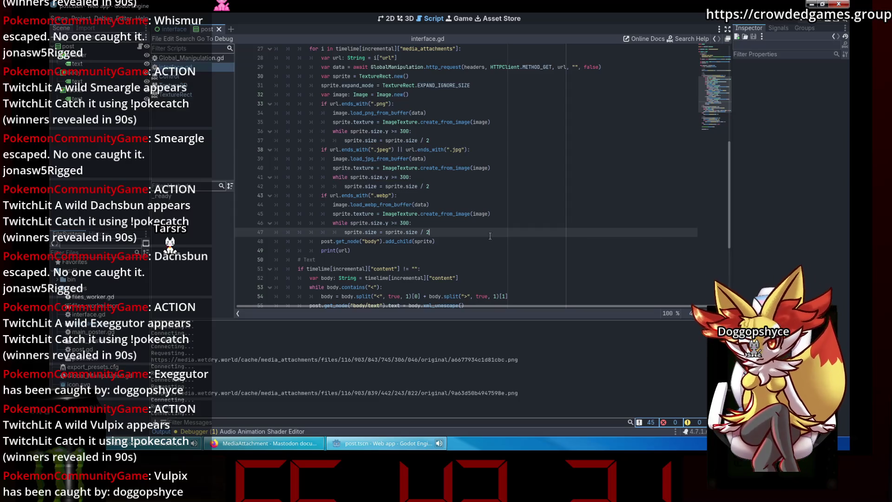
# Step: Add sprite.custom_minimum_size = sprite.size after the png halving step
pyautogui.click(442, 139)
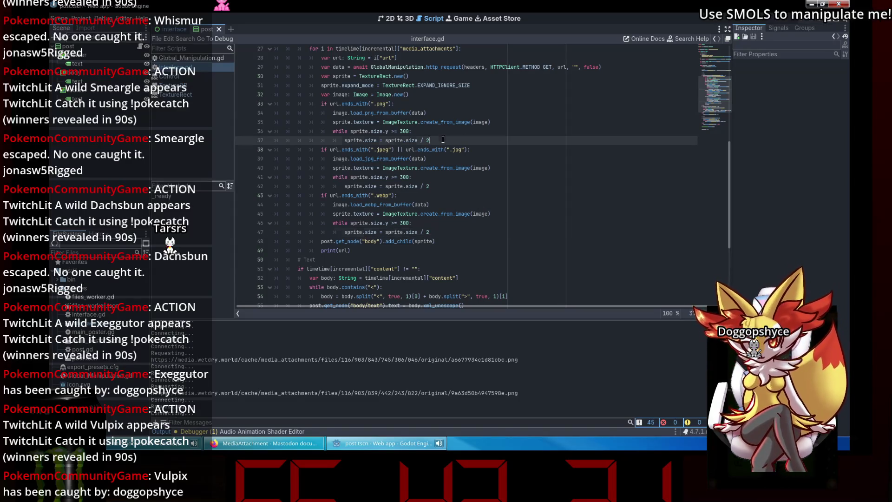
pyautogui.press('Return')
pyautogui.write('sprite.custom')
pyautogui.press('Down')
pyautogui.press('Return')
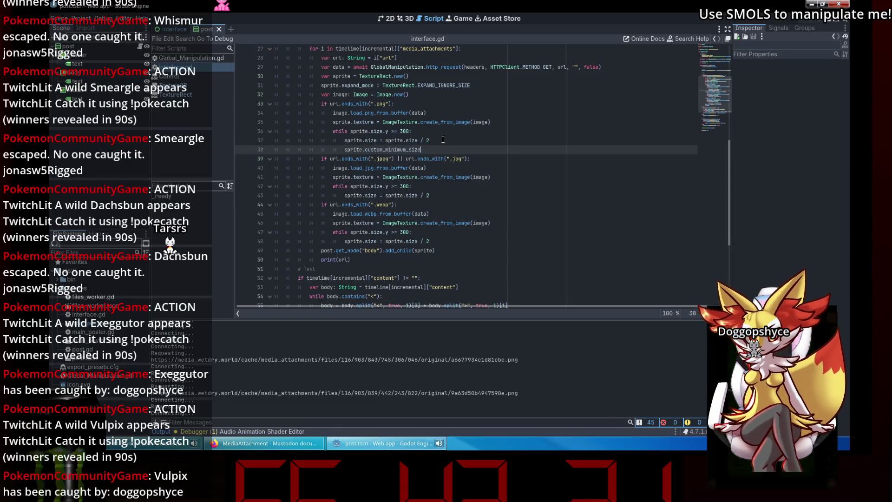
pyautogui.write(' = sprite.')
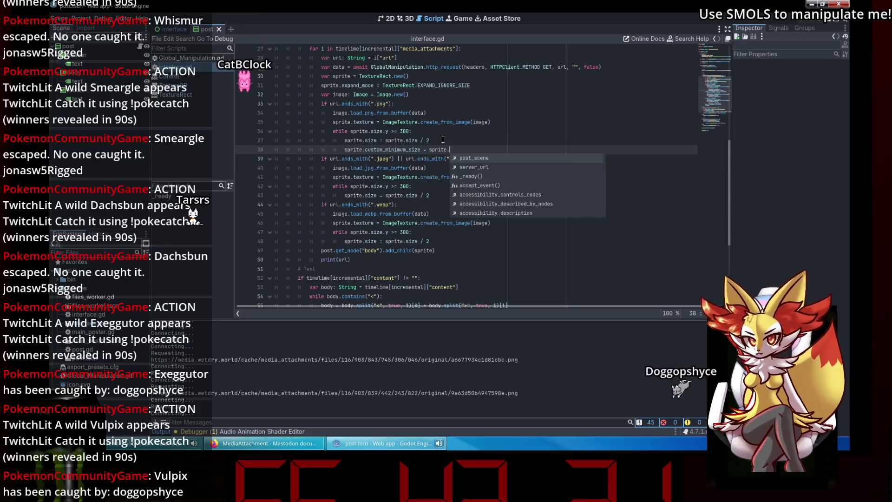
pyautogui.write('size')
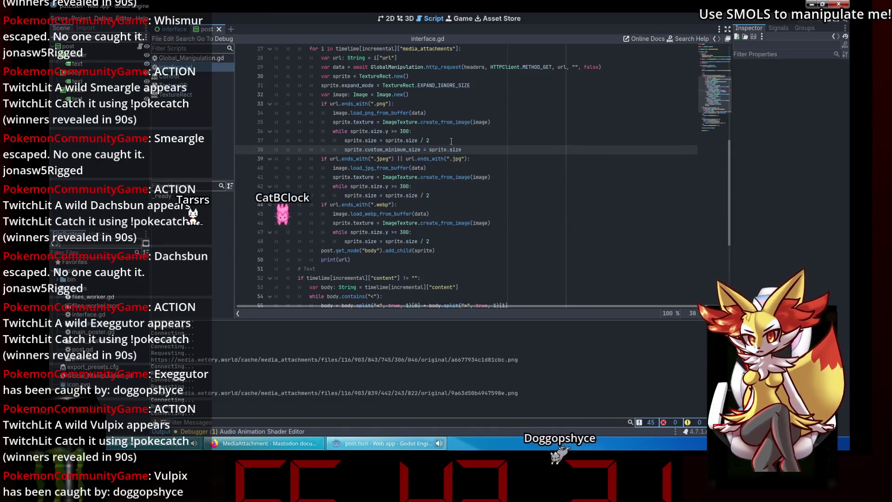
pyautogui.moveTo(461, 149); pyautogui.dragTo(341, 150)
# Step: Insert the same custom_minimum_size line after the jpeg and webp halving steps, and save
pyautogui.hotkey('ctrl', 'c')
pyautogui.click(439, 195)
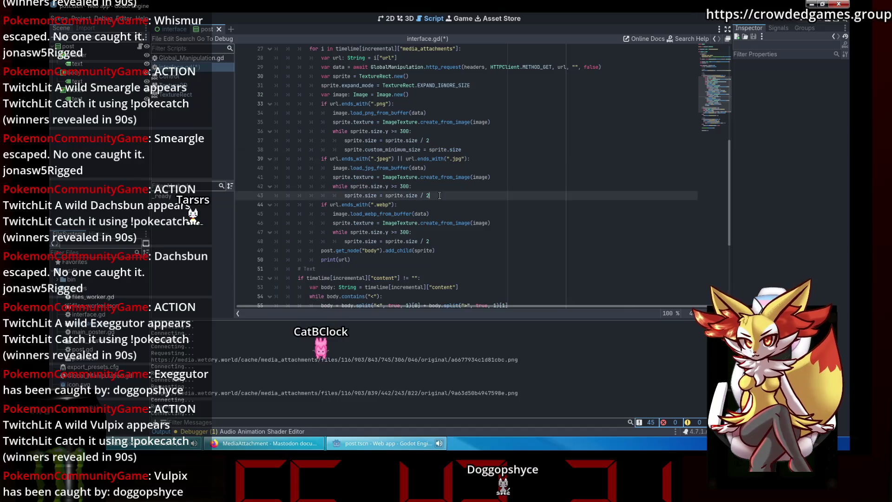
pyautogui.press('Return')
pyautogui.hotkey('ctrl', 'v')
pyautogui.click(445, 253)
pyautogui.press('Return')
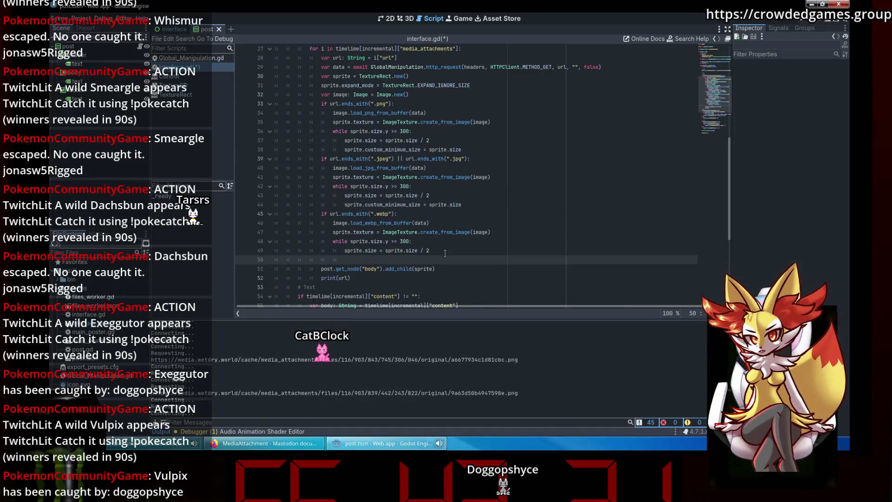
pyautogui.write('sprite.custom_minimum_size = sprite.size')
pyautogui.hotkey('ctrl', 's')
pyautogui.click(445, 253)
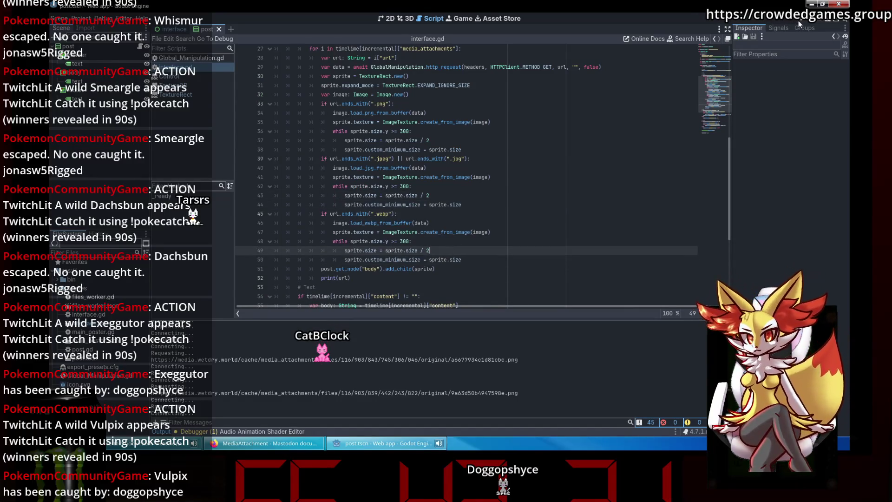
# Step: Run the web app, then add print(sprite.size) after the png texture line
pyautogui.click(798, 24)
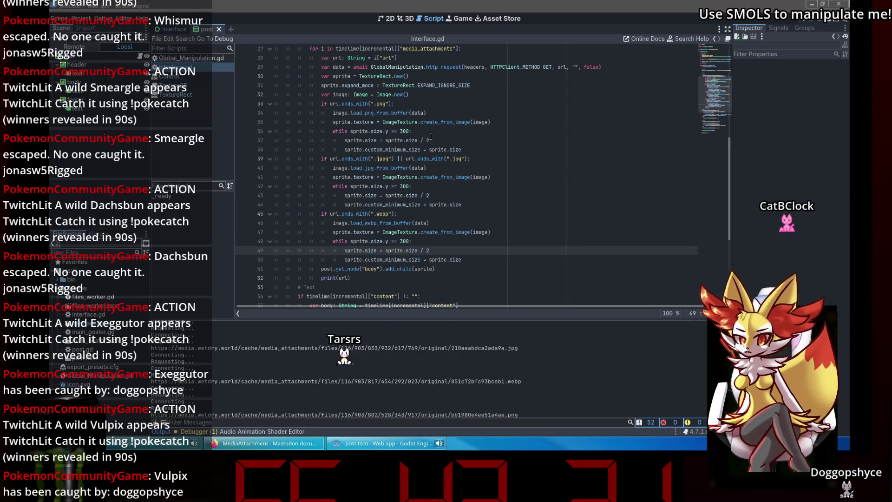
pyautogui.click(542, 121)
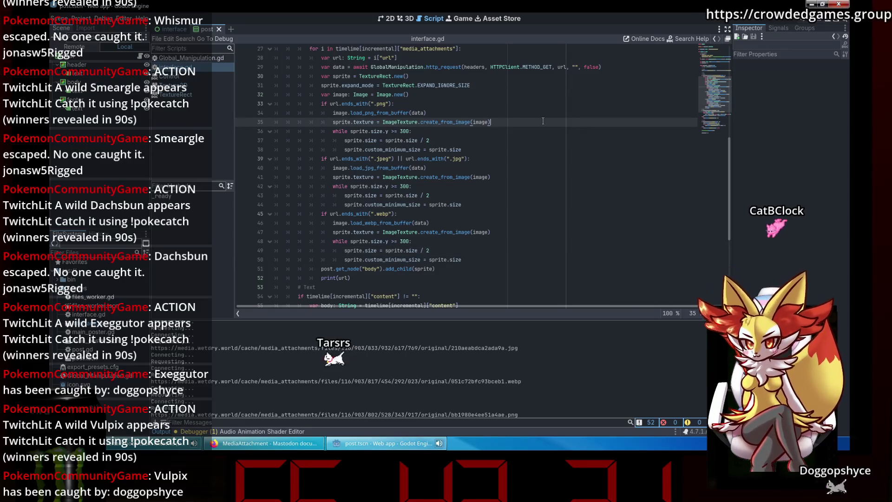
pyautogui.press('Return')
pyautogui.write('print')
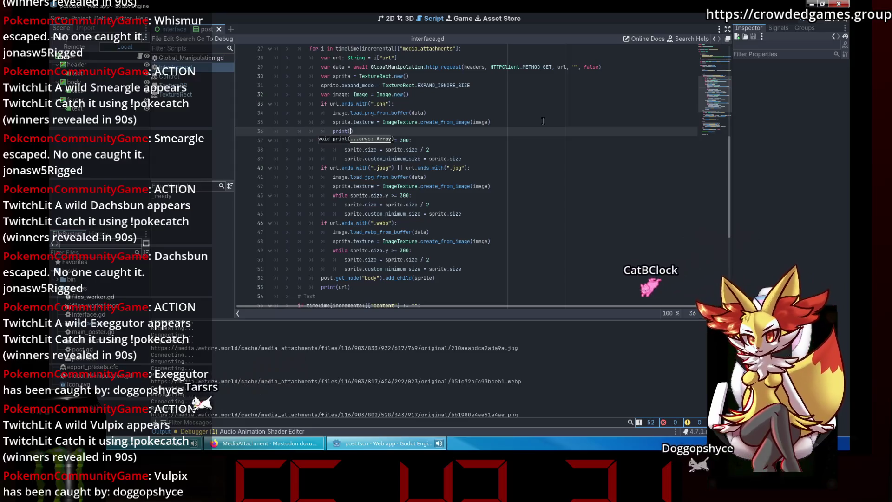
pyautogui.write('(sprite.si')
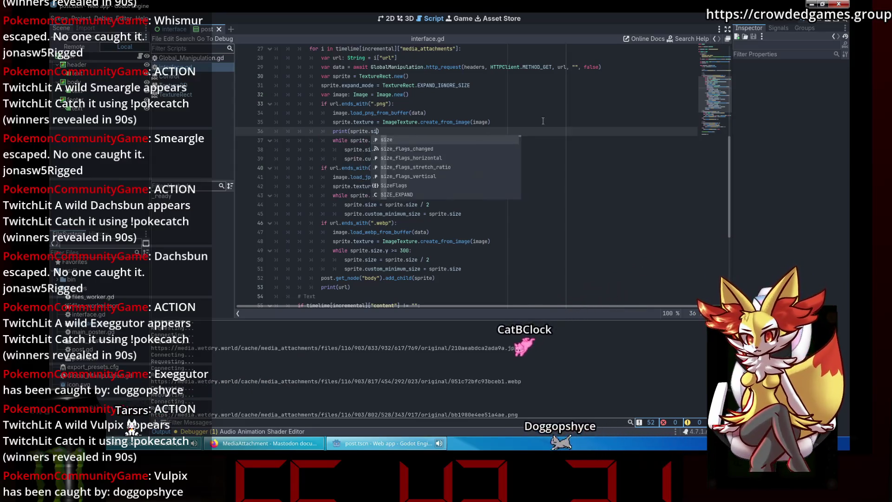
pyautogui.write('ze')
# Step: Rerun the web app to see the printed sprite sizes, then close it
pyautogui.click(804, 19)
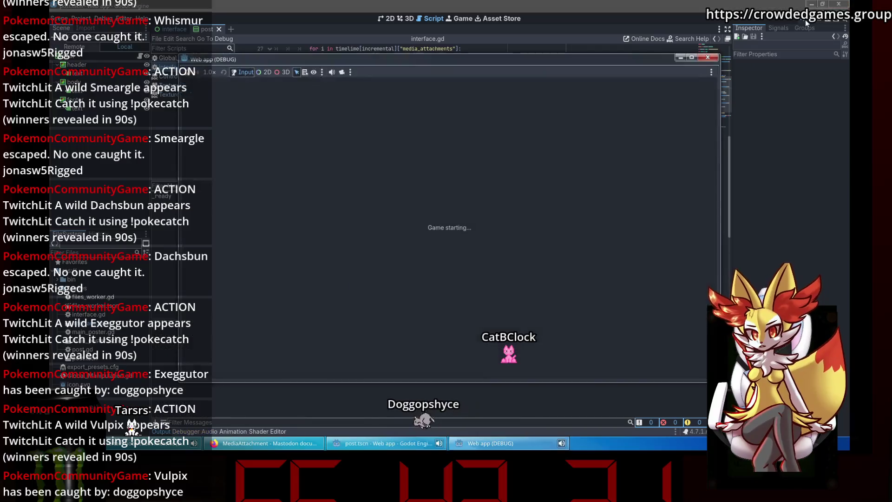
pyautogui.click(706, 57)
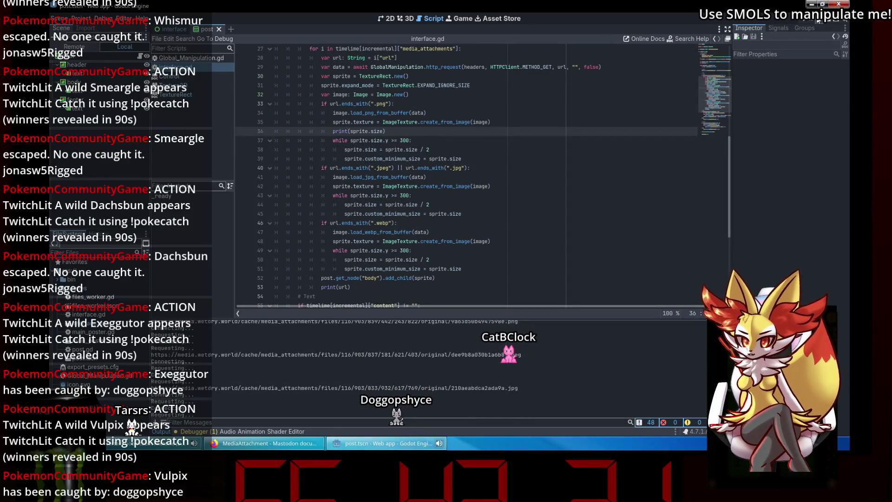
pyautogui.click(464, 168)
pyautogui.press('Up')
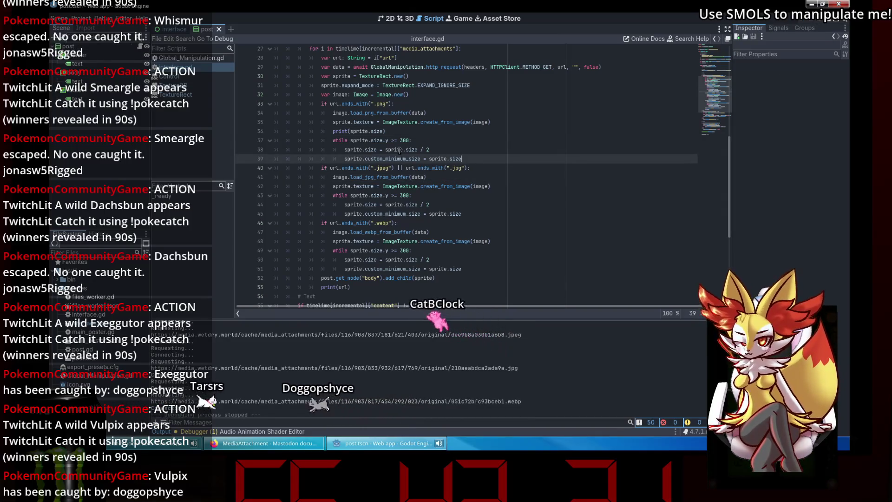
# Step: Replace the print line with sprite.custom_minimum_size = image.get_size() in the png branch
pyautogui.press('Up')
pyautogui.press('Up')
pyautogui.press('Up')
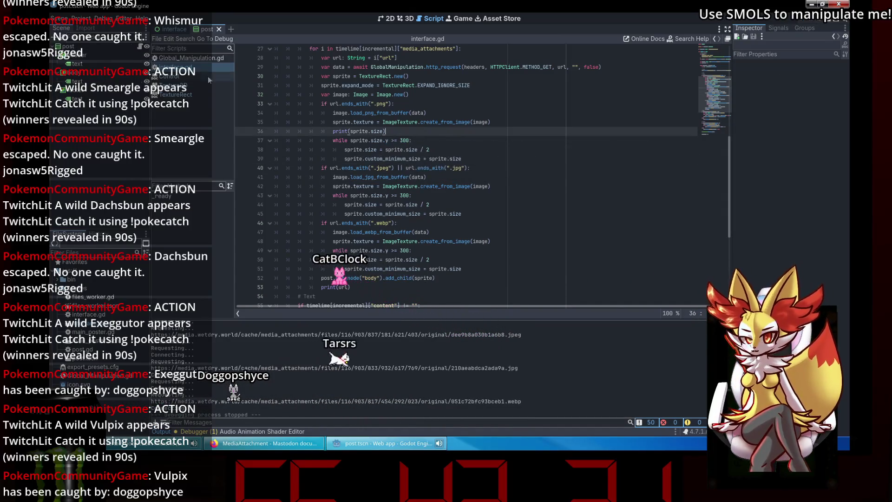
pyautogui.moveTo(422, 128); pyautogui.dragTo(289, 131)
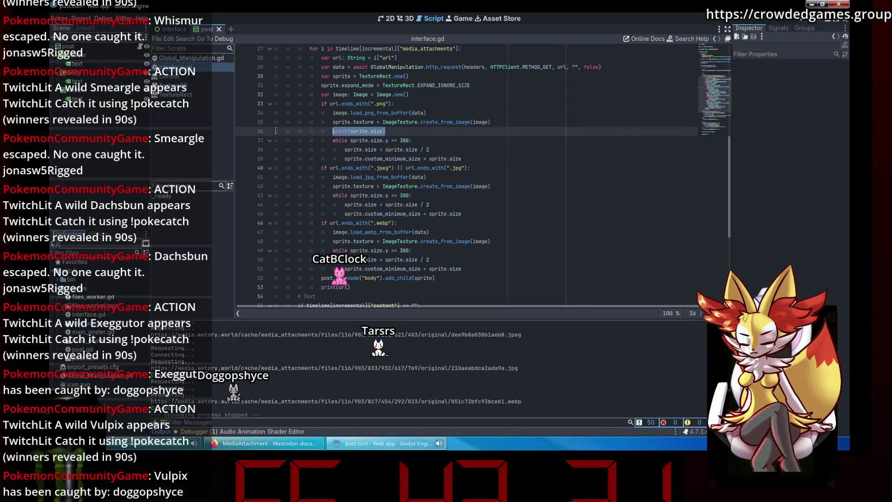
pyautogui.press('Tab')
pyautogui.press('Tab')
pyautogui.press('Tab')
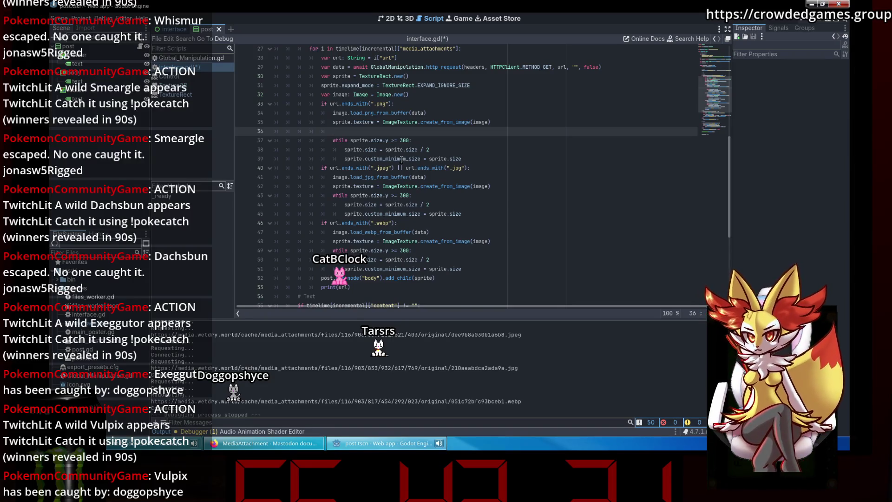
pyautogui.write('sprite.si')
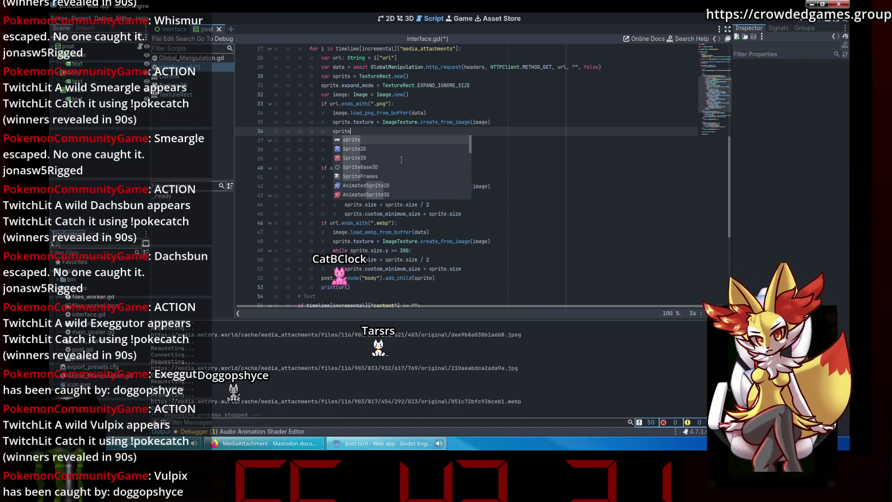
pyautogui.press('Return')
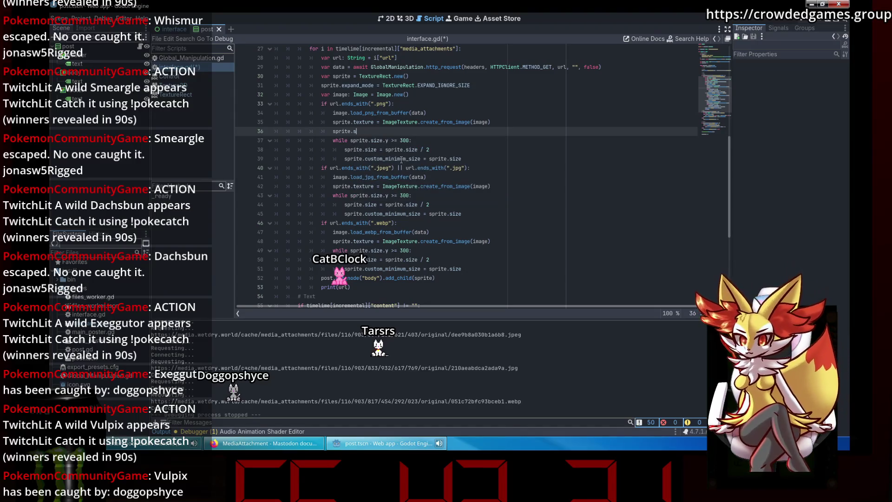
pyautogui.write('cust')
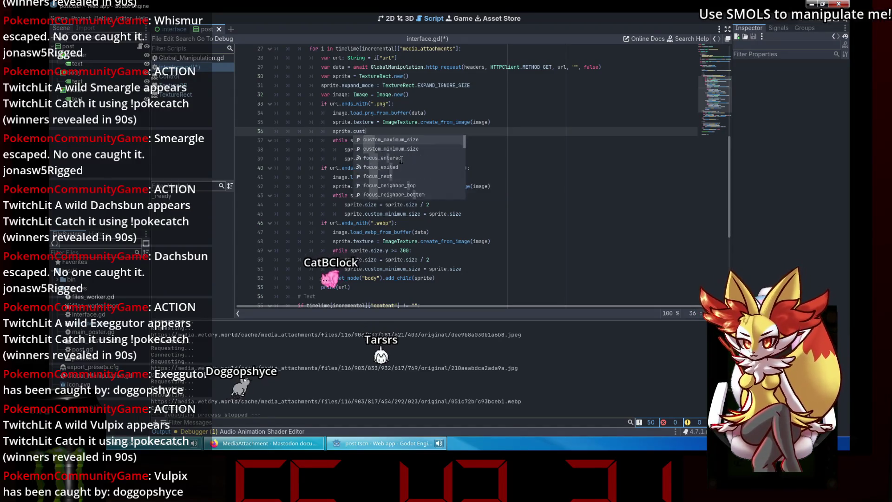
pyautogui.write('om_minimum_size')
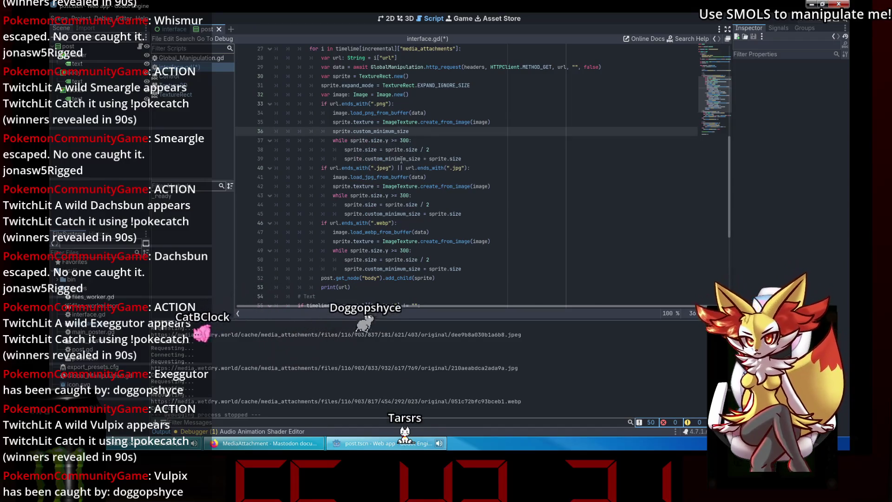
pyautogui.press('Return')
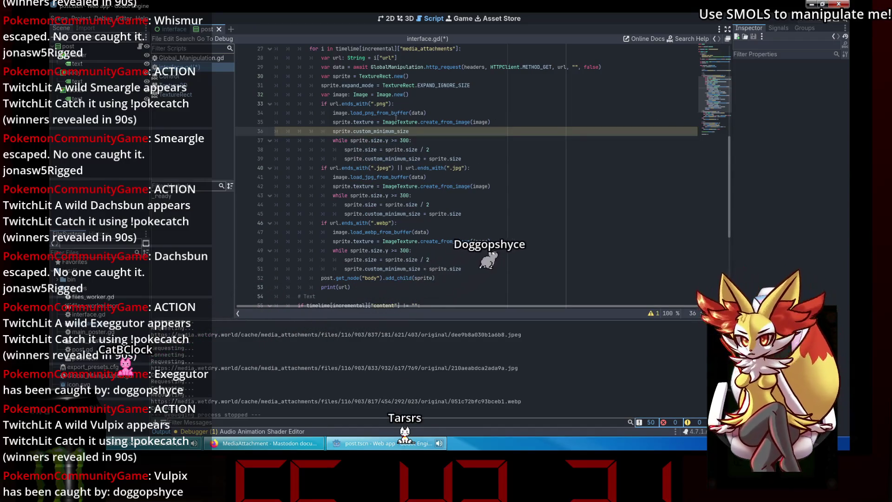
pyautogui.click(446, 136)
pyautogui.press('Up')
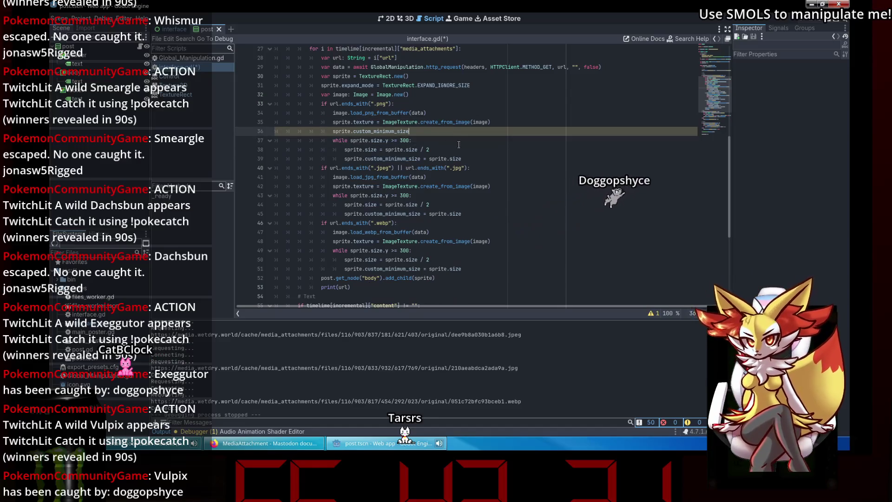
pyautogui.write(' =')
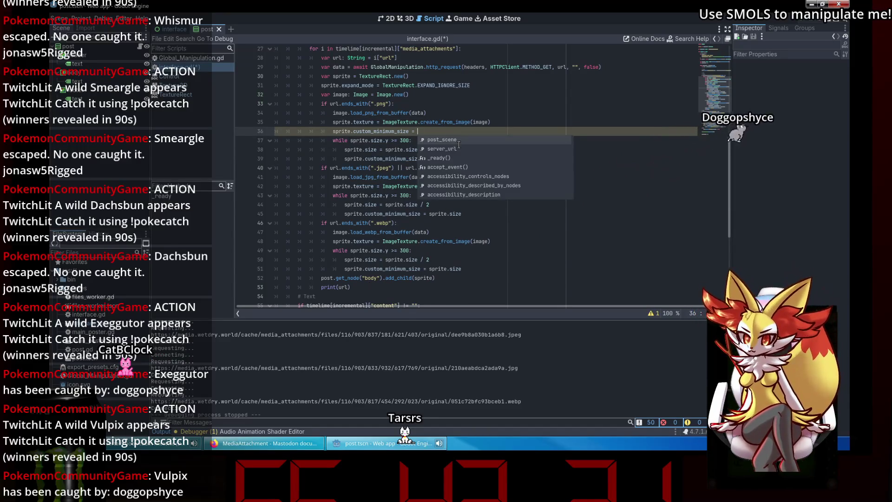
pyautogui.write(' image.')
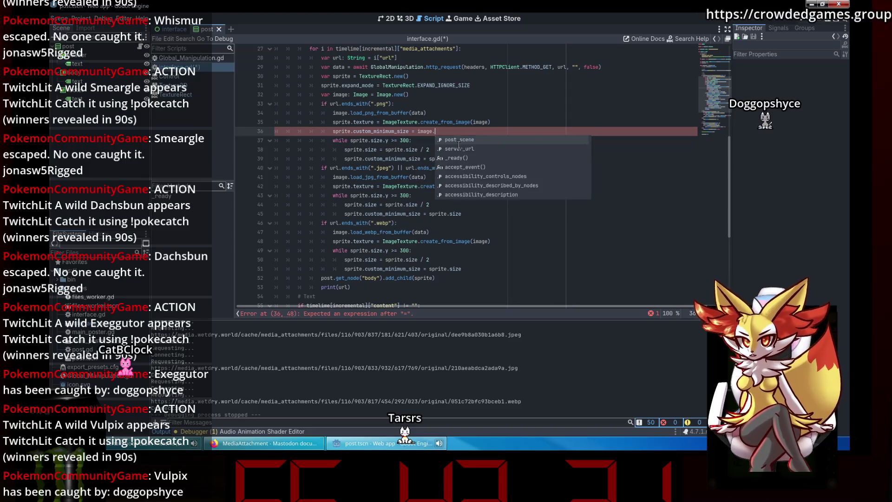
pyautogui.write('get_')
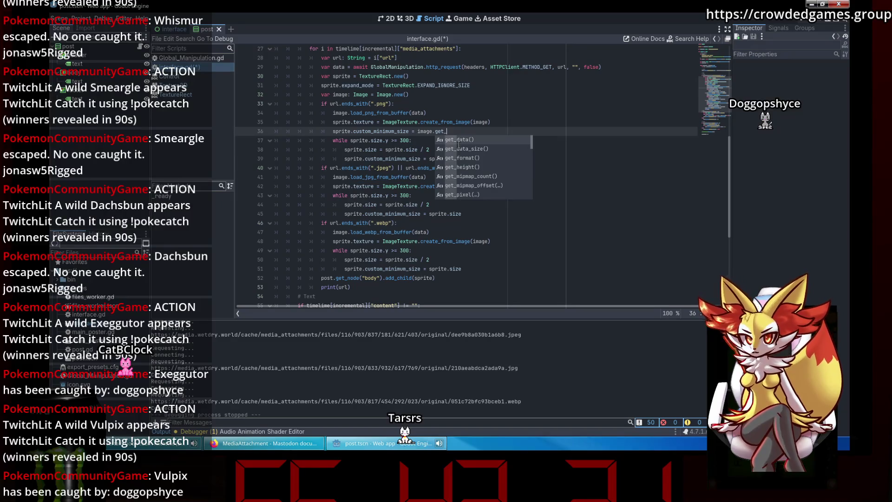
pyautogui.press('Return')
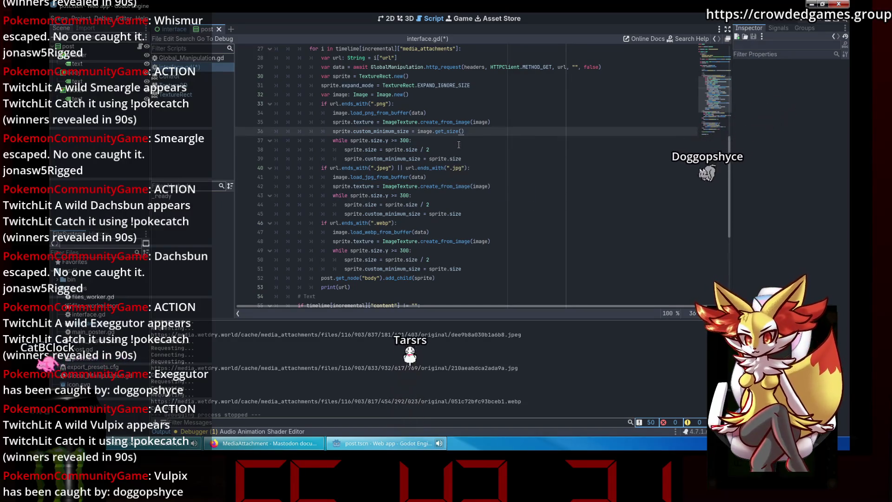
pyautogui.press('Down')
# Step: Make the png while condition and halving line use custom_minimum_size, deleting the redundant line
pyautogui.click(381, 149)
pyautogui.doubleClick(382, 131)
pyautogui.hotkey('ctrl', 'c')
pyautogui.doubleClick(372, 150)
pyautogui.hotkey('ctrl', 'v')
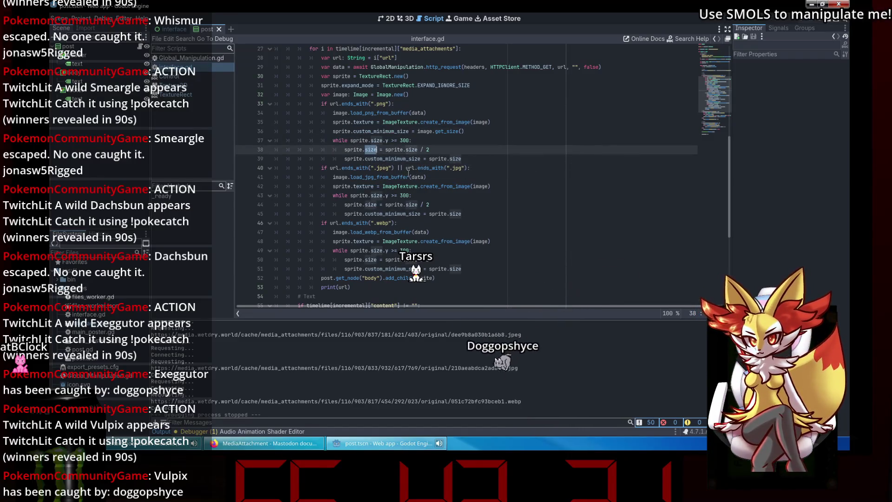
pyautogui.doubleClick(454, 149)
pyautogui.hotkey('ctrl', 'v')
pyautogui.moveTo(461, 158); pyautogui.dragTo(256, 159)
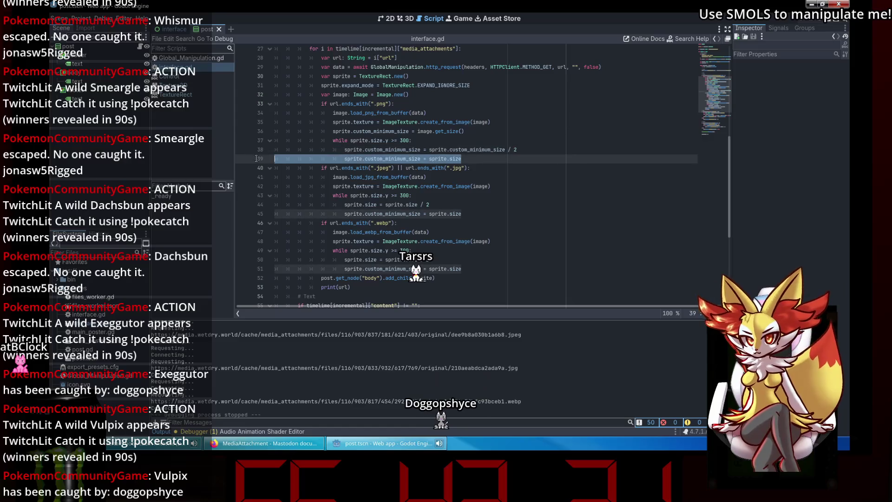
pyautogui.press('BackSpace')
pyautogui.press('BackSpace')
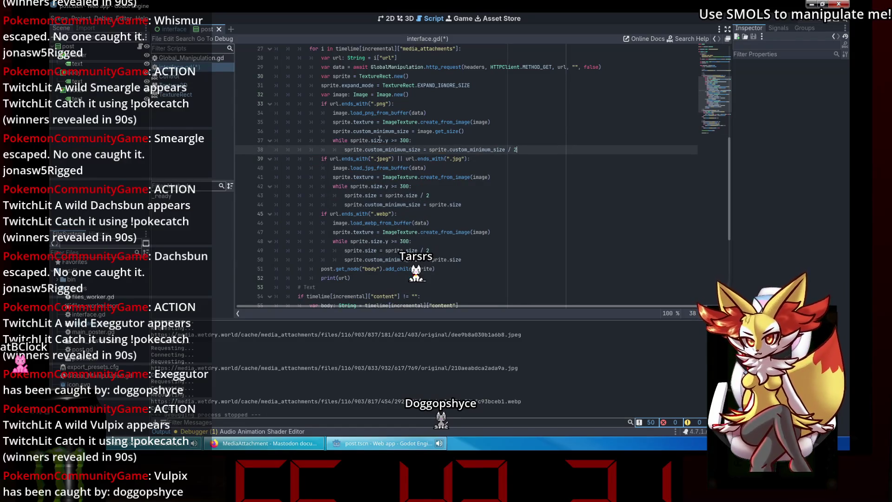
pyautogui.doubleClick(380, 140)
pyautogui.hotkey('ctrl', 'v')
# Step: Copy the png sizing lines over the jpg and webp blocks and save interface.gd
pyautogui.moveTo(530, 152)
pyautogui.mouseDown()
pyautogui.moveTo(353, 140)
pyautogui.moveTo(342, 131)
pyautogui.mouseUp()
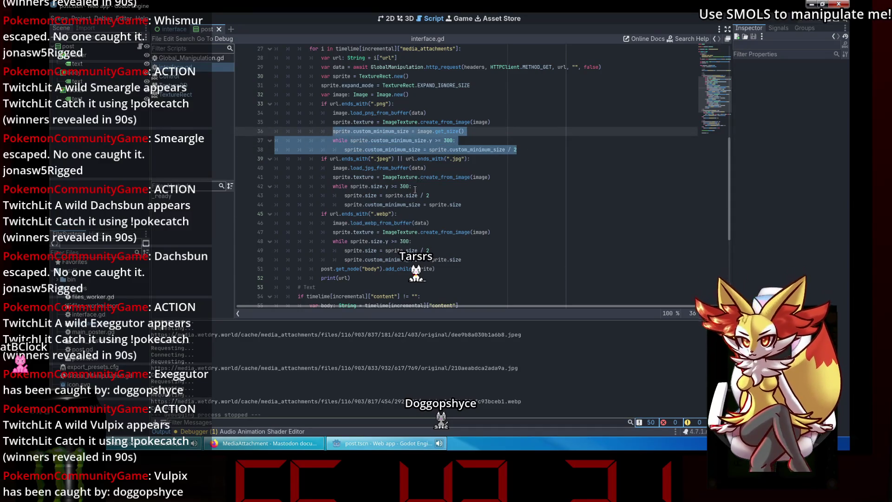
pyautogui.hotkey('ctrl', 'c')
pyautogui.moveTo(461, 204); pyautogui.dragTo(333, 186)
pyautogui.hotkey('ctrl', 'v')
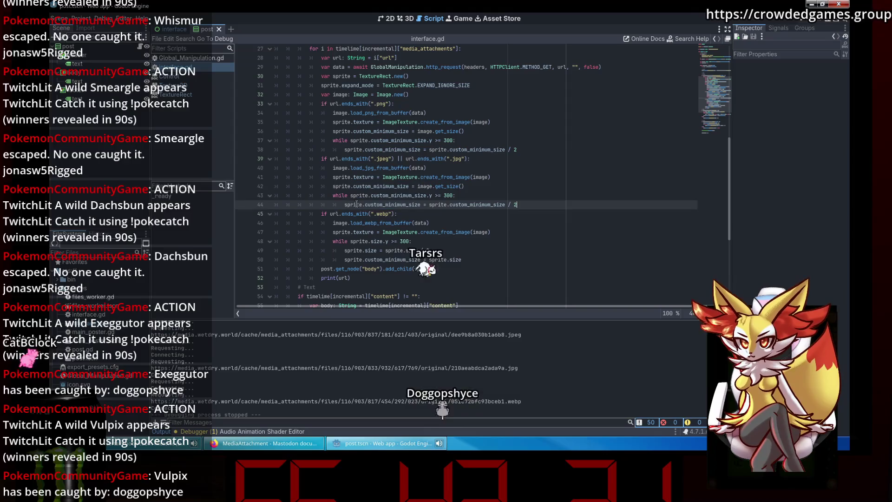
pyautogui.press('Up')
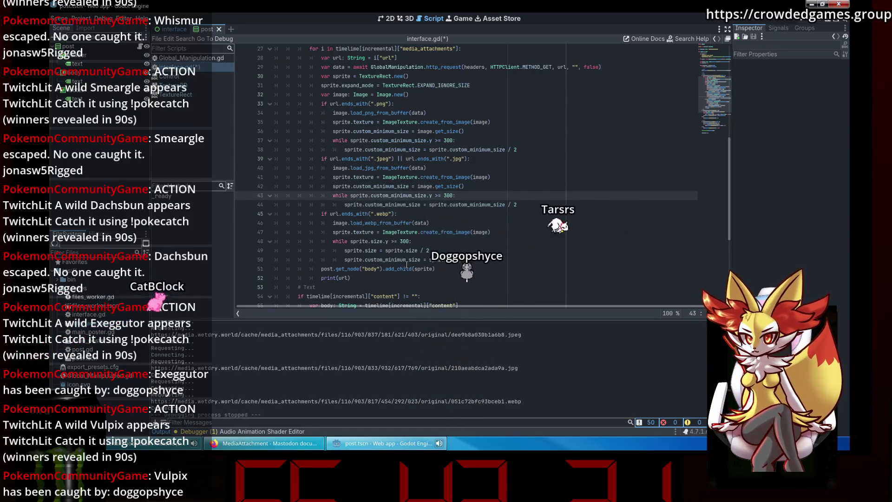
pyautogui.moveTo(462, 259); pyautogui.dragTo(333, 241)
pyautogui.hotkey('ctrl', 'v')
pyautogui.hotkey('ctrl', 's')
# Step: Run the web app with F5, scroll the Mastodon feed's images, close it, and open post.gd
pyautogui.press('F5')
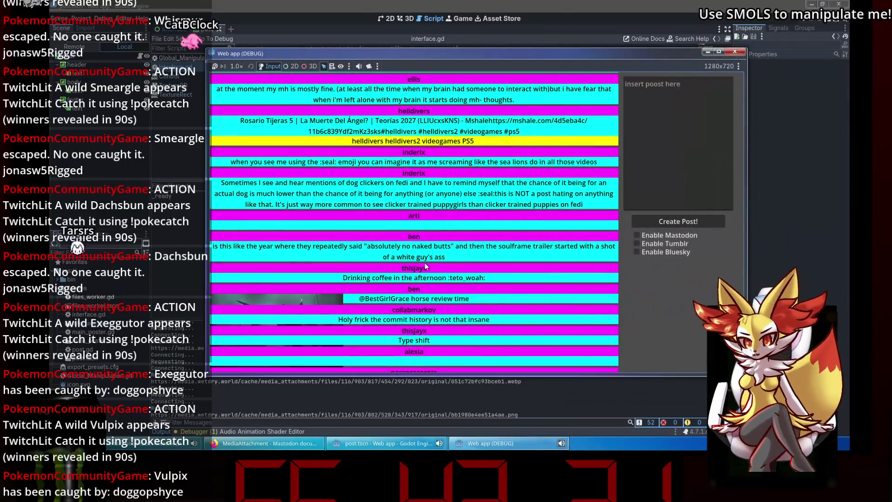
pyautogui.scroll(-1, 456, 285)
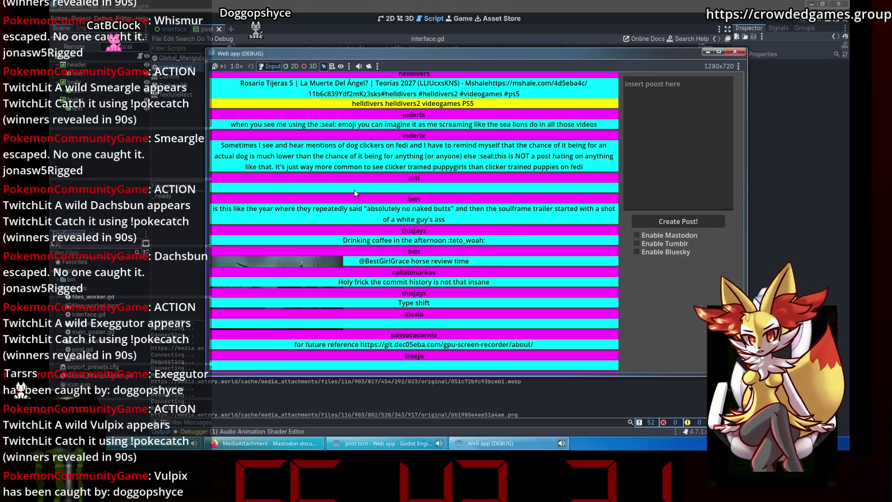
pyautogui.scroll(10, 403, 219)
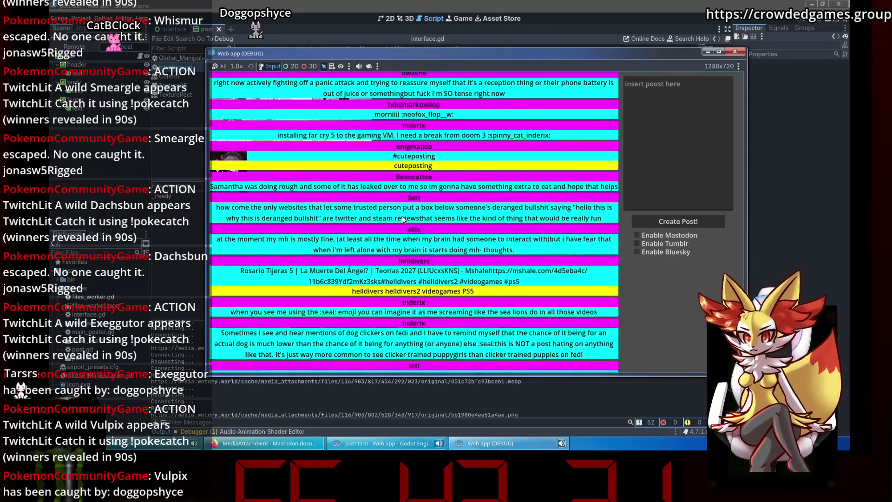
pyautogui.scroll(10, 403, 218)
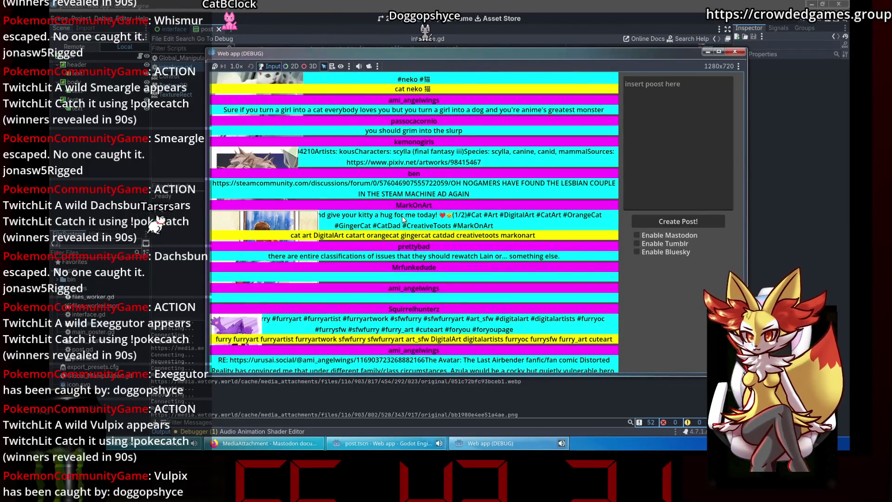
pyautogui.scroll(2, 402, 215)
pyautogui.scroll(-9, 402, 215)
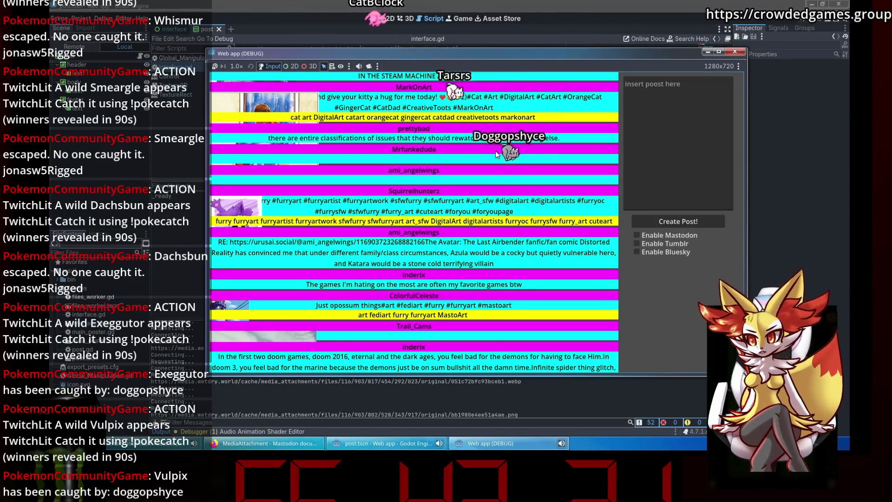
pyautogui.click(734, 51)
pyautogui.click(140, 56)
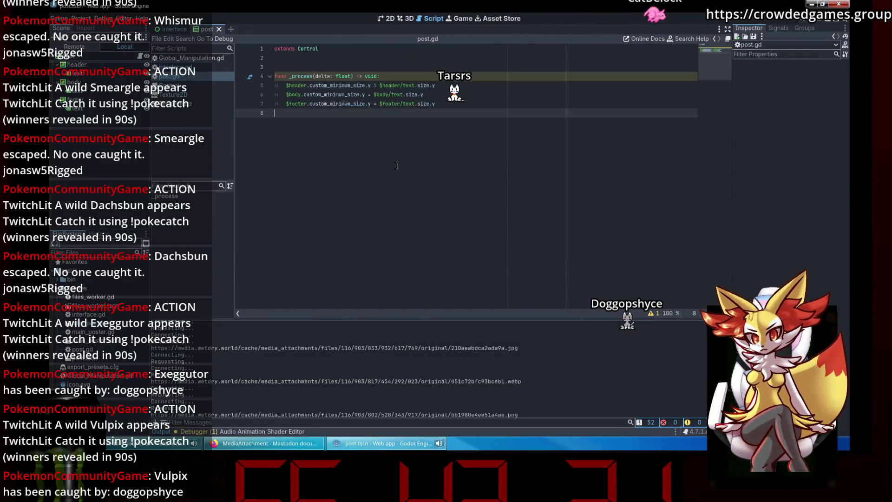
# Step: Add an unfinished 'if $body.has_node()' line after the footer sizing line in post.gd's _process
pyautogui.click(469, 101)
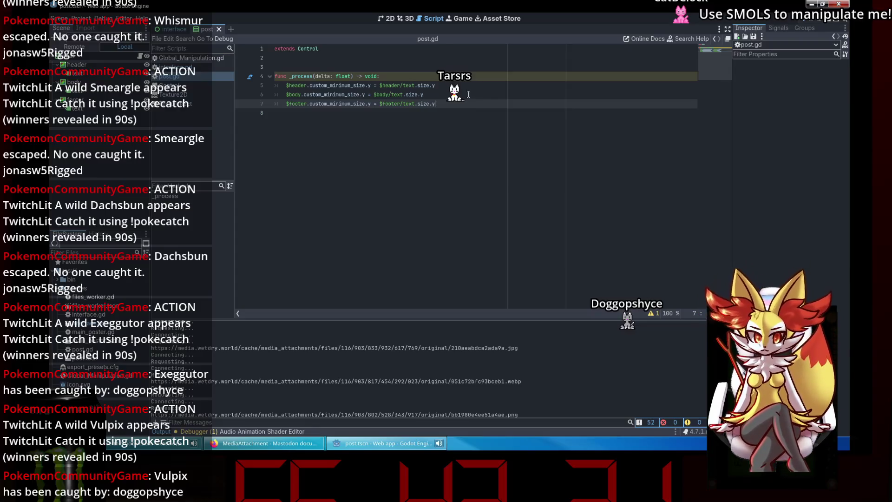
pyautogui.press('Return')
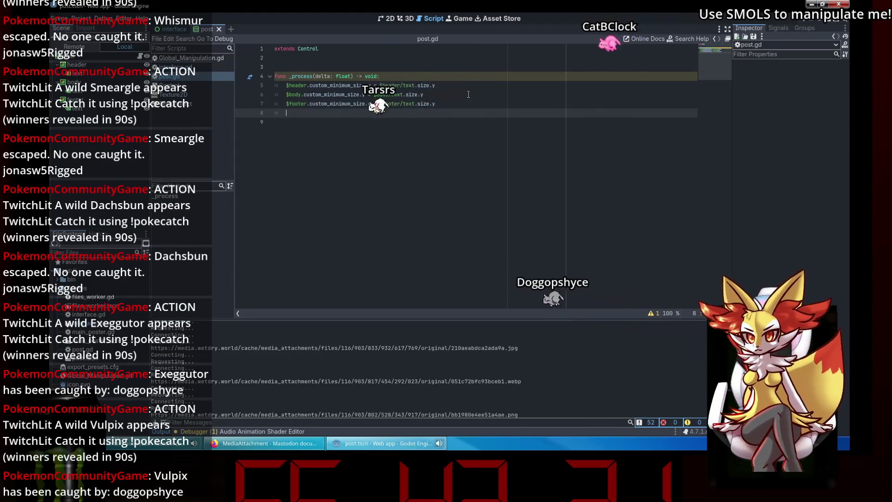
pyautogui.write('i')
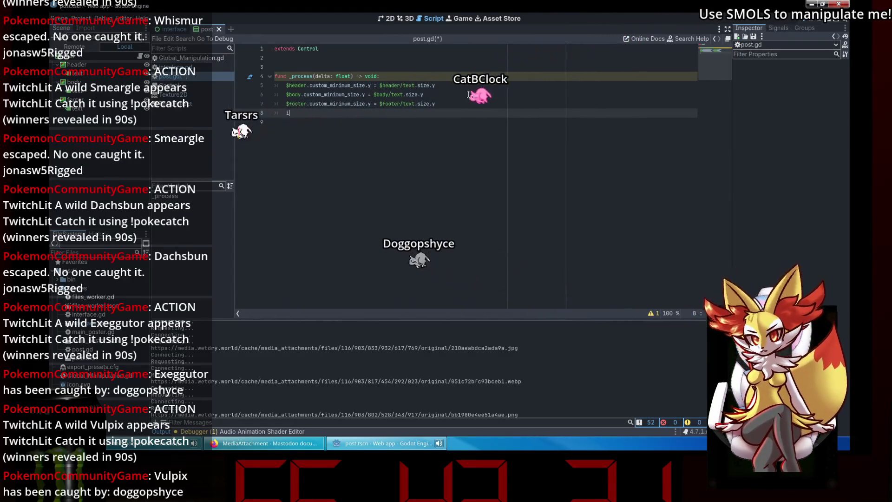
pyautogui.write('f $bod')
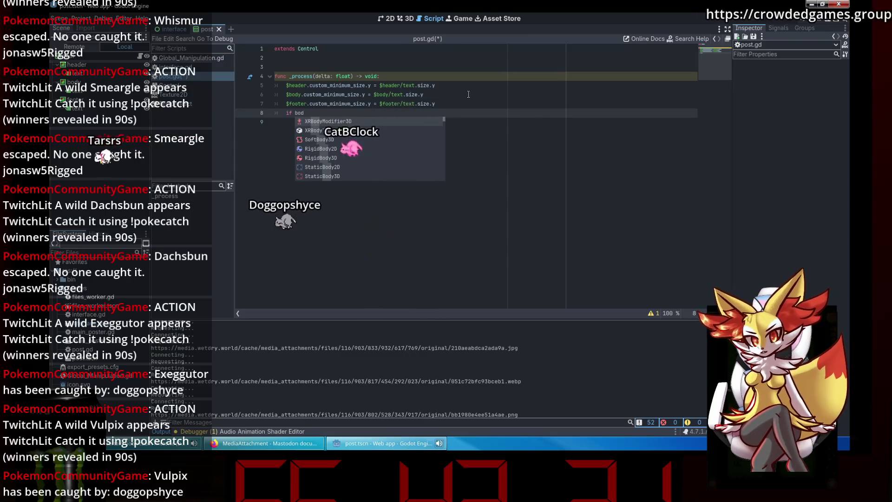
pyautogui.write('y')
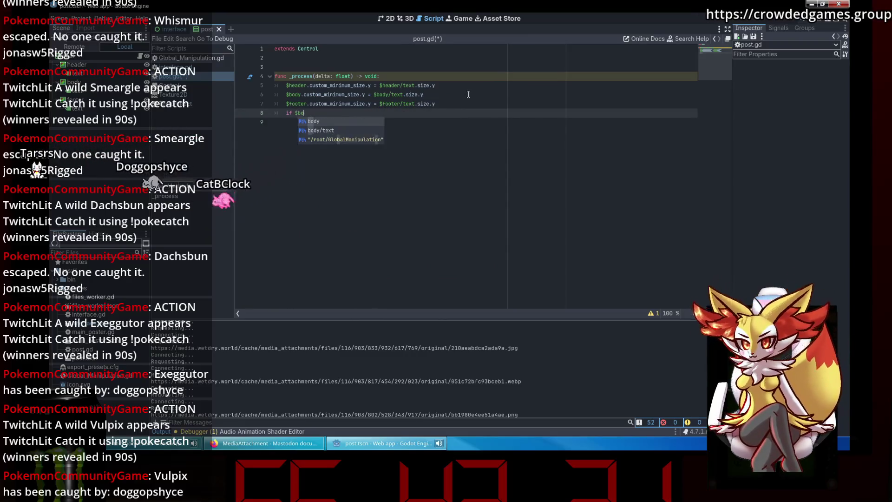
pyautogui.press('Return')
pyautogui.write('.get_ch')
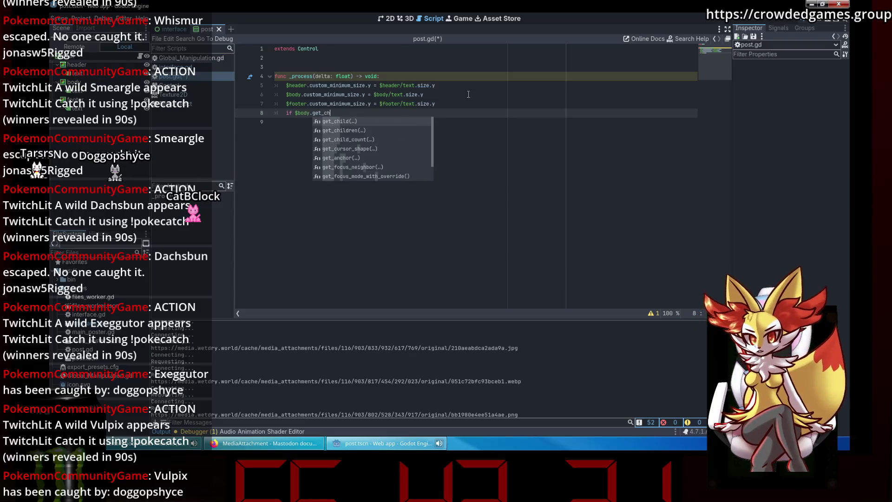
pyautogui.write('i')
pyautogui.press('BackSpace')
pyautogui.press('BackSpace')
pyautogui.press('BackSpace')
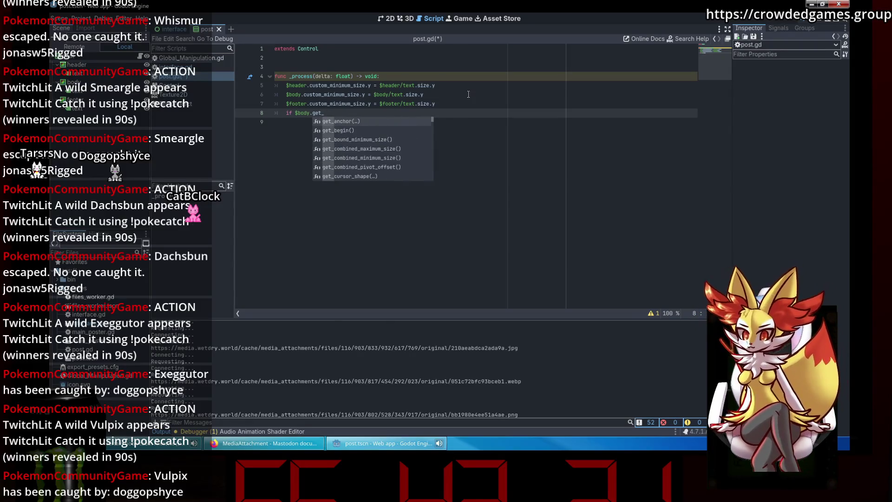
pyautogui.write('has')
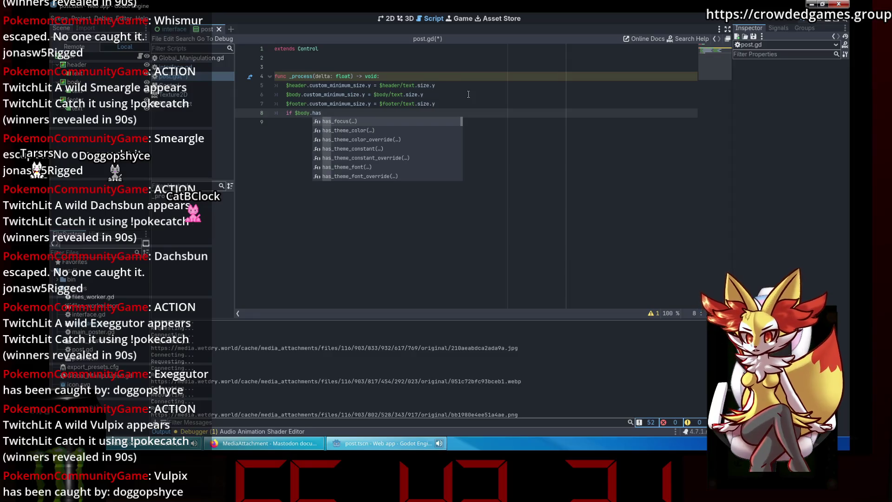
pyautogui.press('Down')
pyautogui.press('Down')
pyautogui.press('Down')
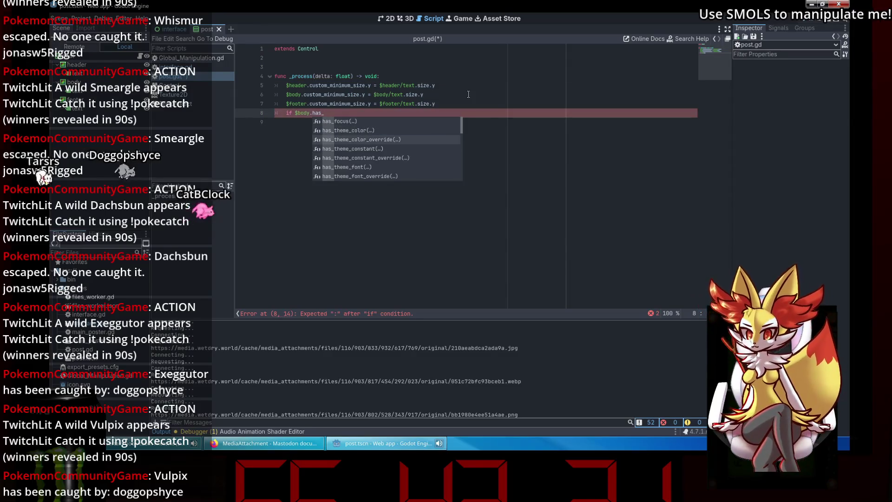
pyautogui.press('Down')
pyautogui.press('Down')
pyautogui.press('Return')
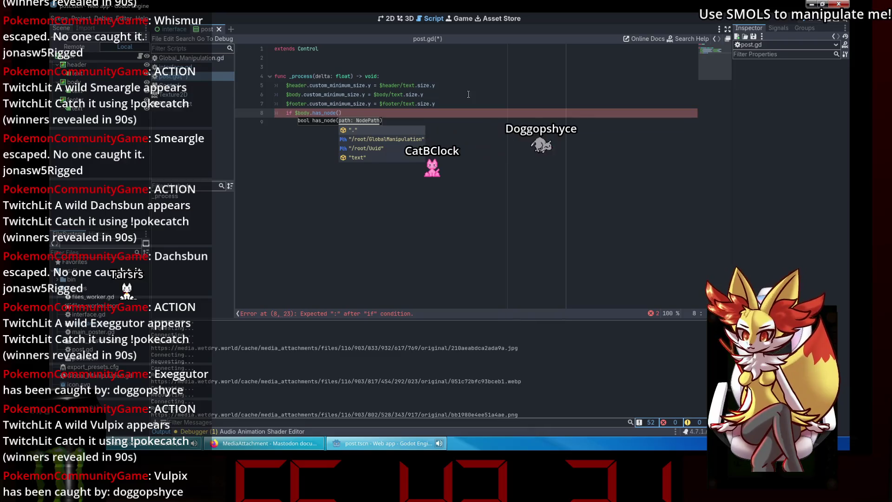
pyautogui.click(166, 31)
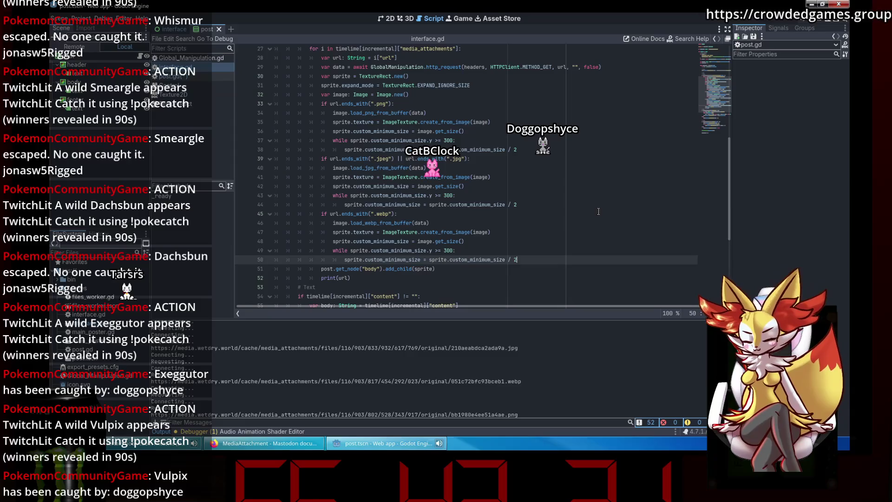
# Step: Add sprite.name = "Picture" after the sprite is created in interface.gd and save
pyautogui.click(486, 276)
pyautogui.click(525, 256)
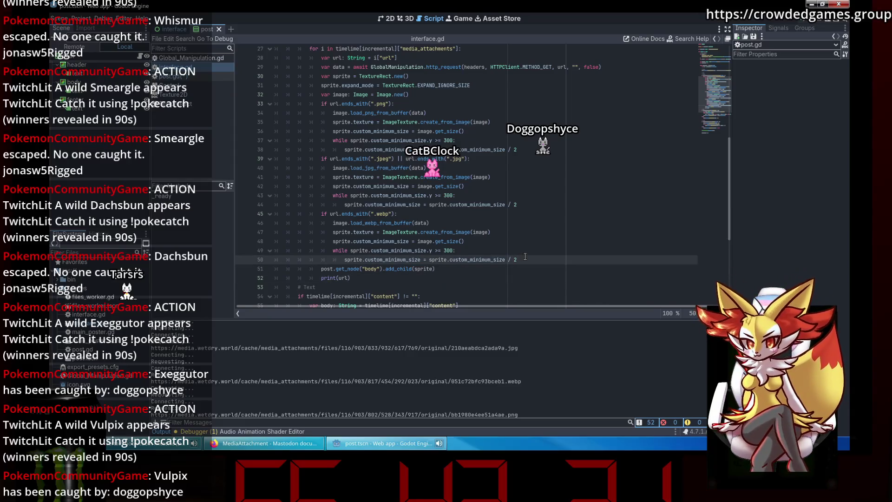
pyautogui.click(456, 268)
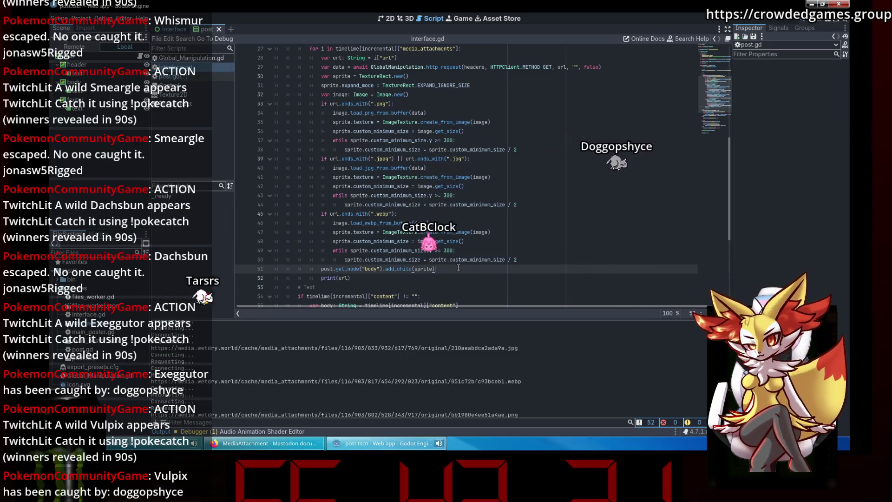
pyautogui.scroll(5, 458, 268)
pyautogui.click(421, 214)
pyautogui.press('Return')
pyautogui.write('sprite.na')
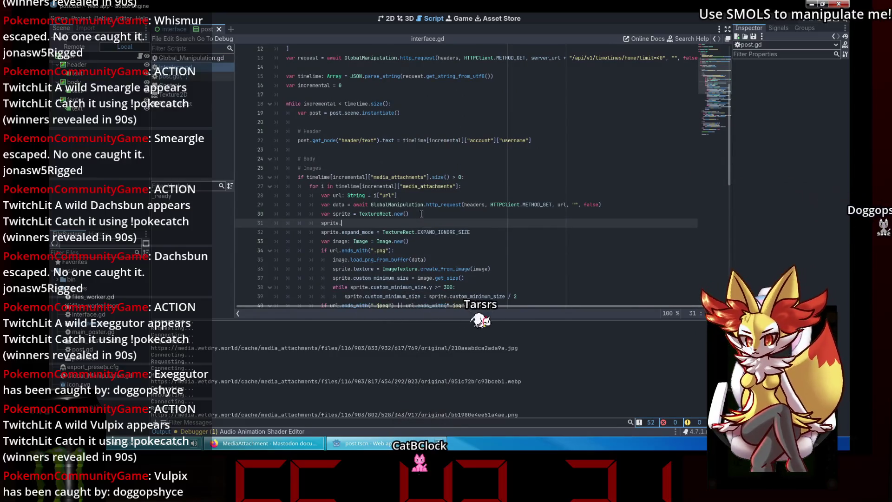
pyautogui.press('Return')
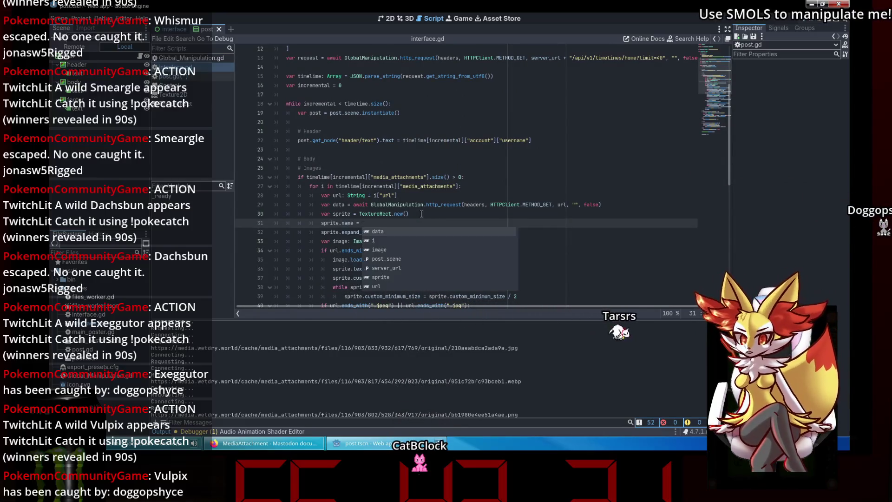
pyautogui.write('P')
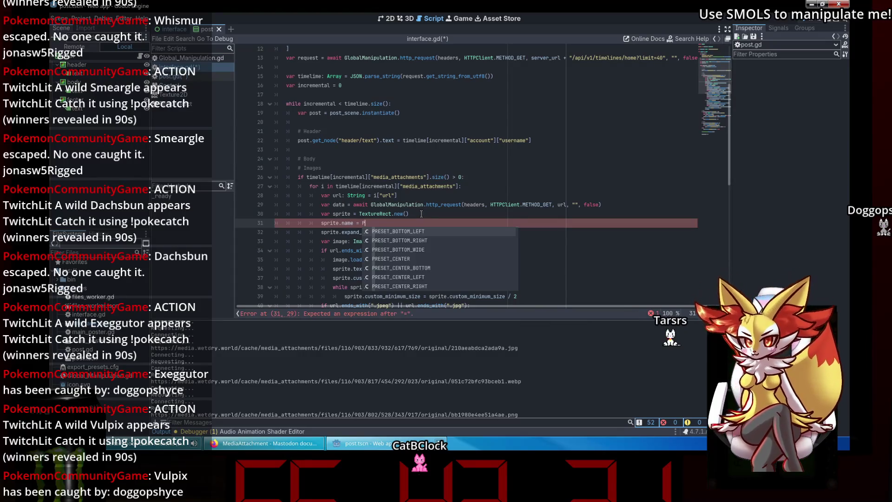
pyautogui.write('icture')
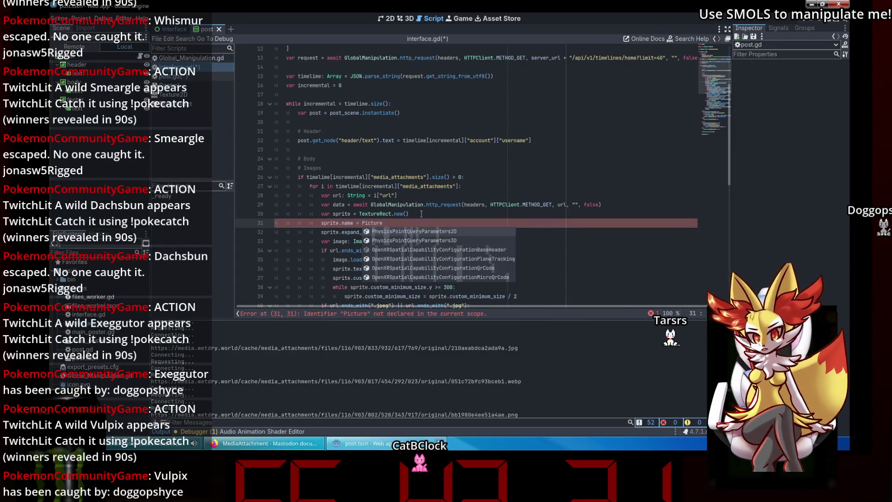
pyautogui.doubleClick(371, 222)
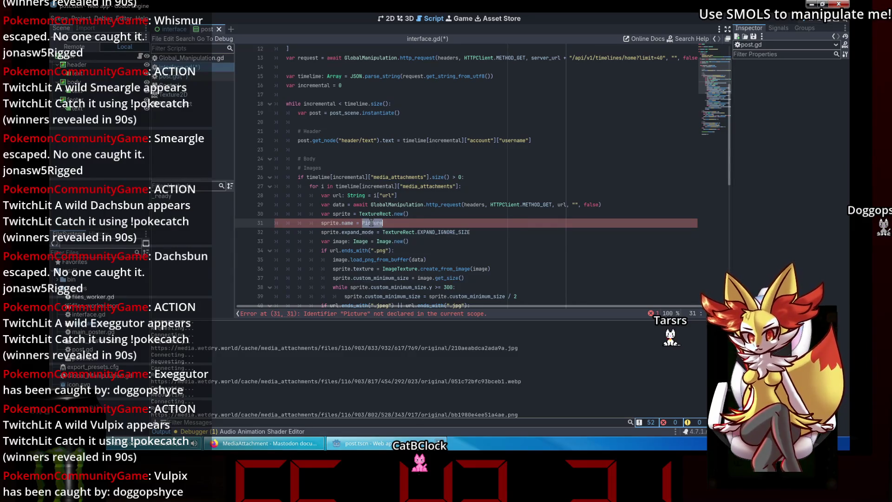
pyautogui.hotkey('ctrl', 'BackSpace')
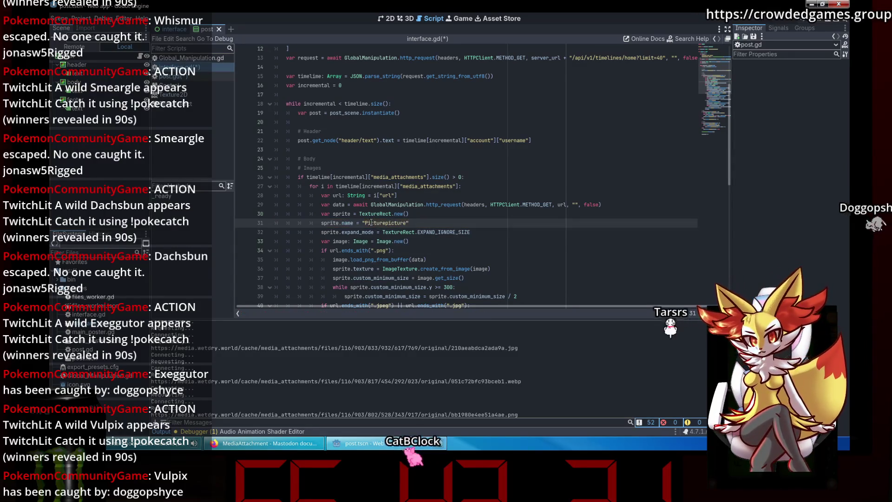
pyautogui.write('Picture')
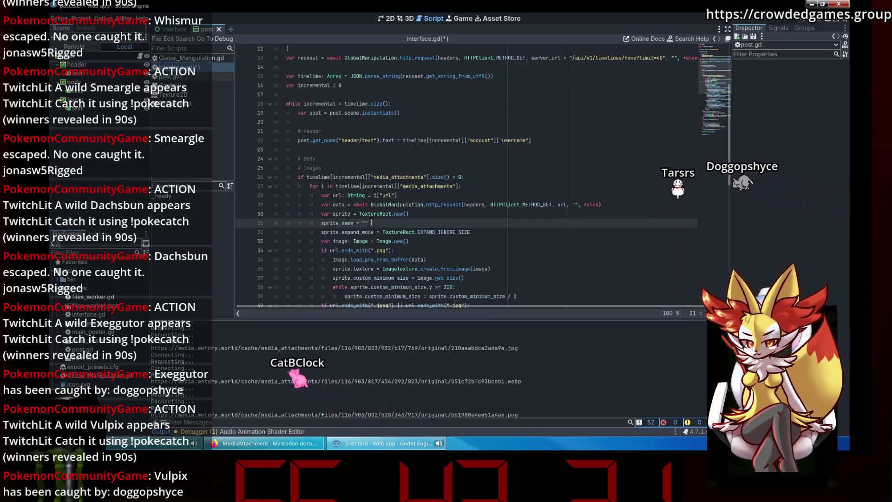
pyautogui.hotkey('ctrl', 's')
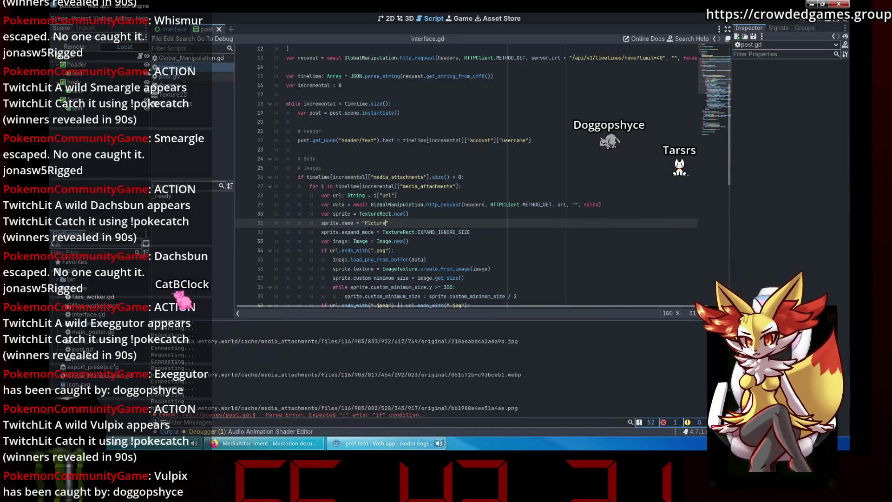
# Step: Review the jpg image-sizing lines in interface.gd, then switch to post.gd
pyautogui.press('Up')
pyautogui.press('Up')
pyautogui.press('Up')
pyautogui.scroll(-3, 457, 207)
pyautogui.click(454, 214)
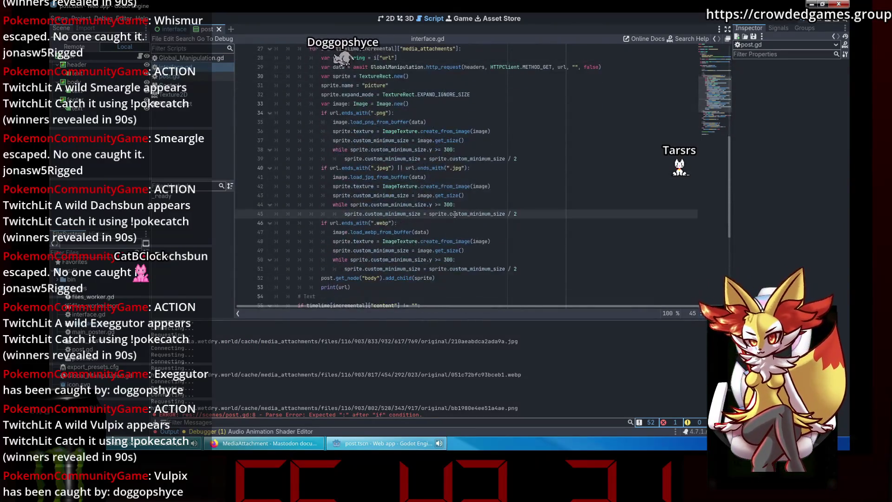
pyautogui.press('Down')
pyautogui.press('Down')
pyautogui.press('Down')
pyautogui.scroll(-3, 456, 215)
pyautogui.scroll(5, 454, 215)
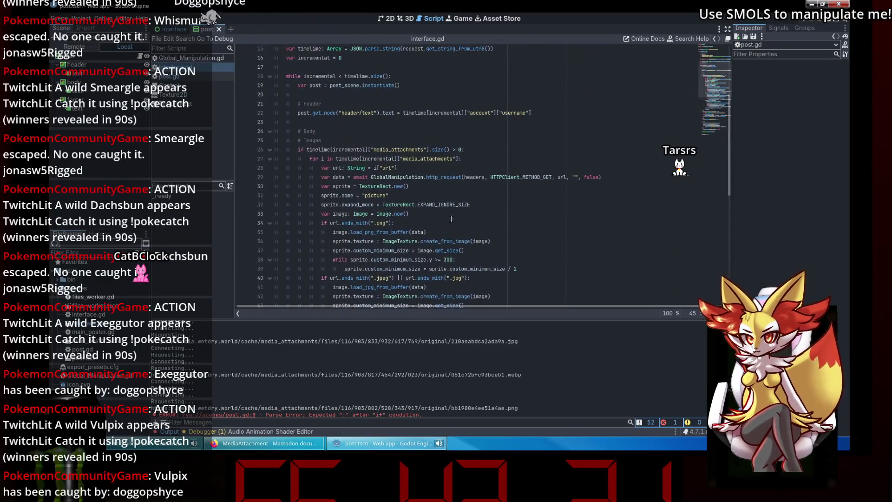
pyautogui.click(208, 79)
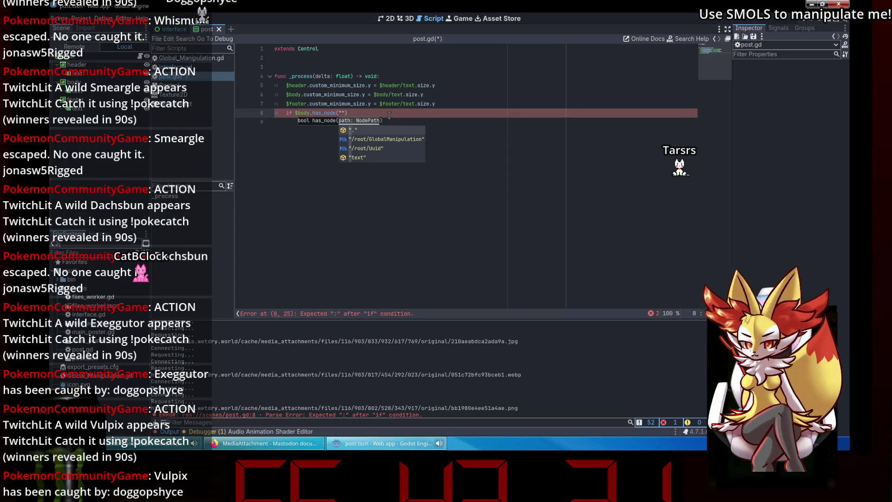
# Step: Add an if $body.has_node("picture") check that prints "I have an image"
pyautogui.write('picture')
pyautogui.hotkey('ctrl', 's')
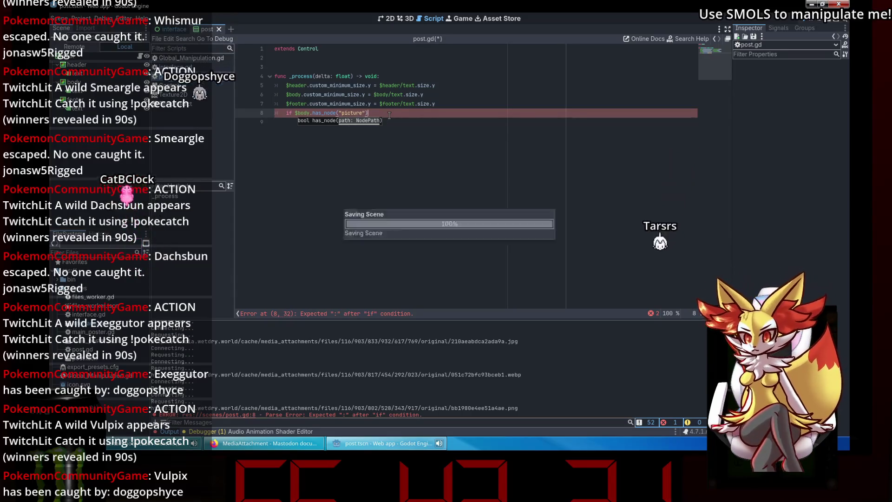
pyautogui.write(':')
pyautogui.write('rint("')
pyautogui.write('I have an image')
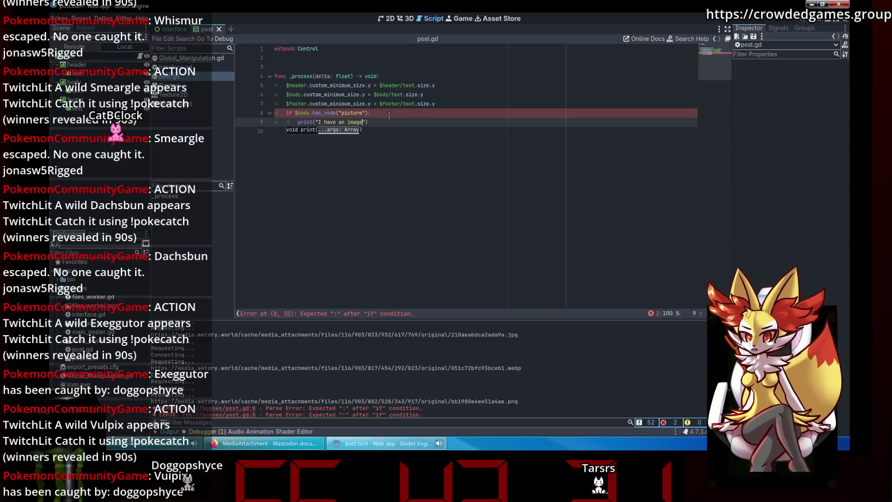
# Step: Add a line with the picture's custom_minimum_size.y inside the if block
pyautogui.press('End')
pyautogui.press('Return')
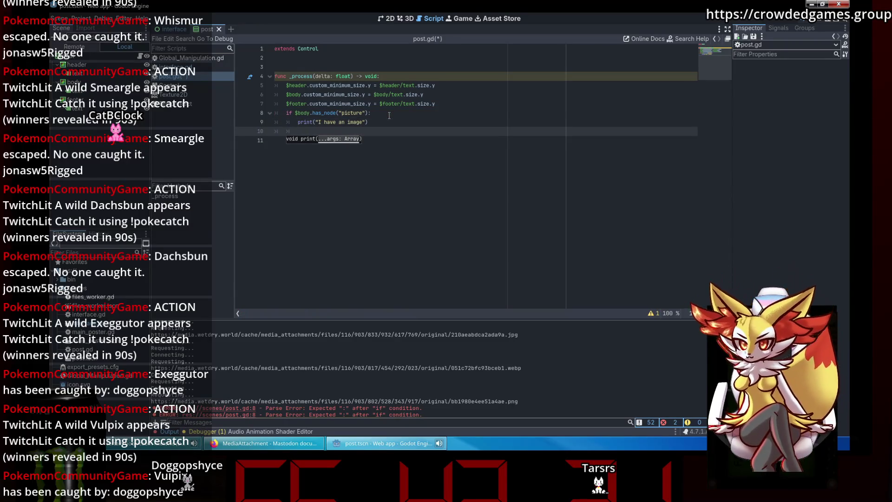
pyautogui.write('b')
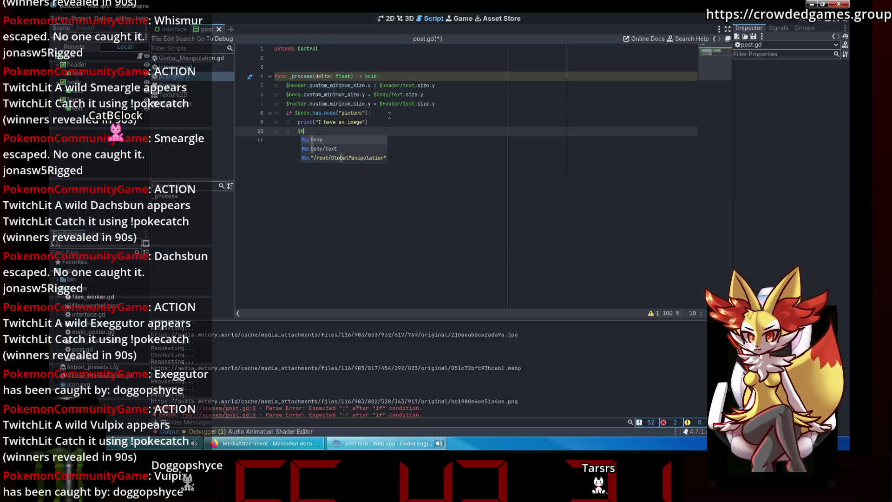
pyautogui.write('ody/picture')
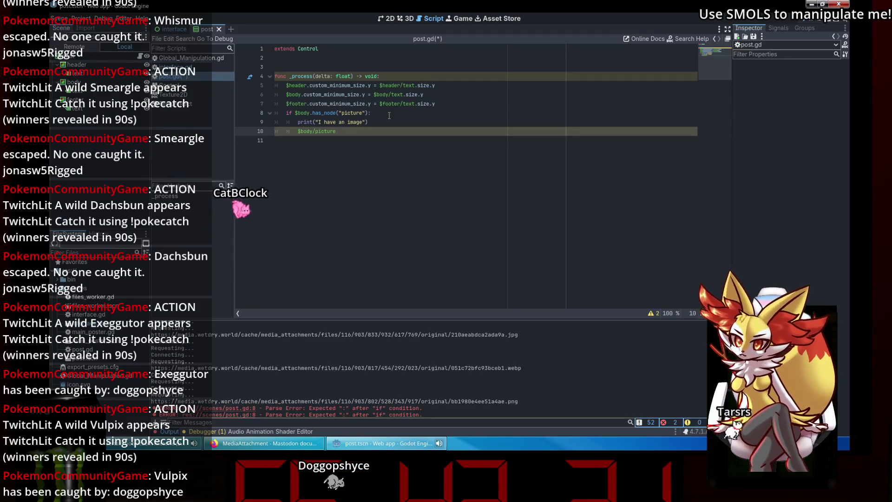
pyautogui.write('.')
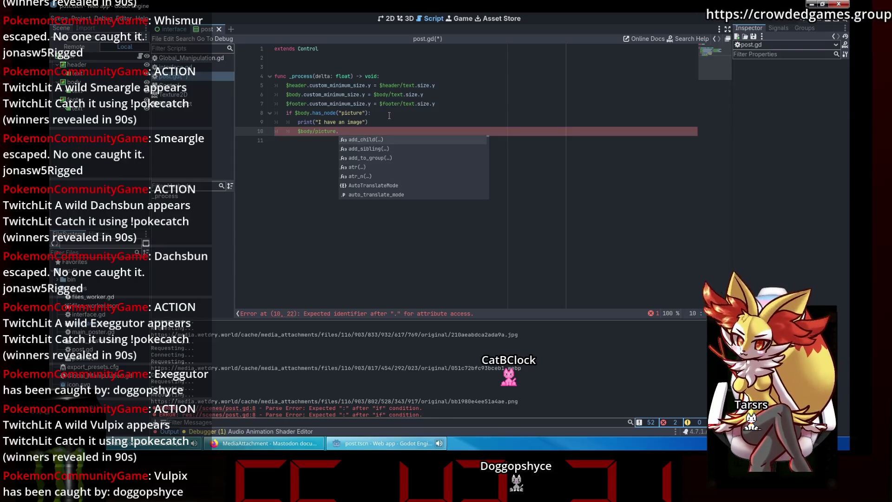
pyautogui.write('cusy')
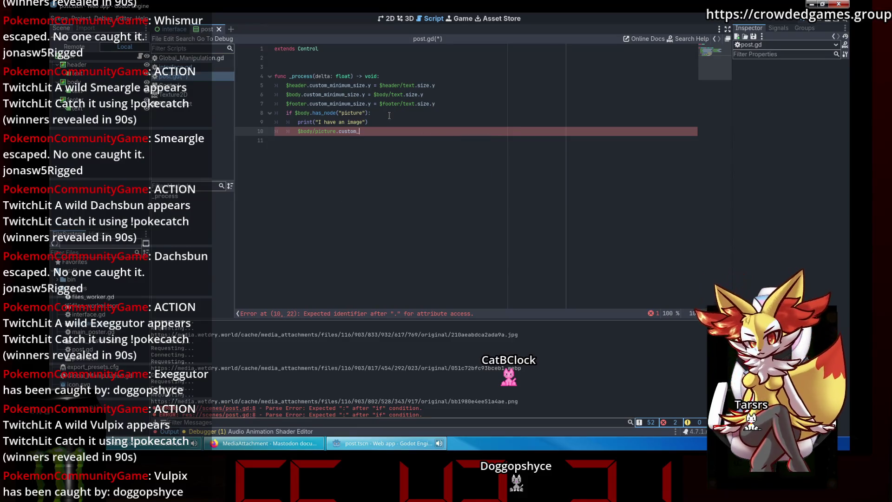
pyautogui.write('inimum')
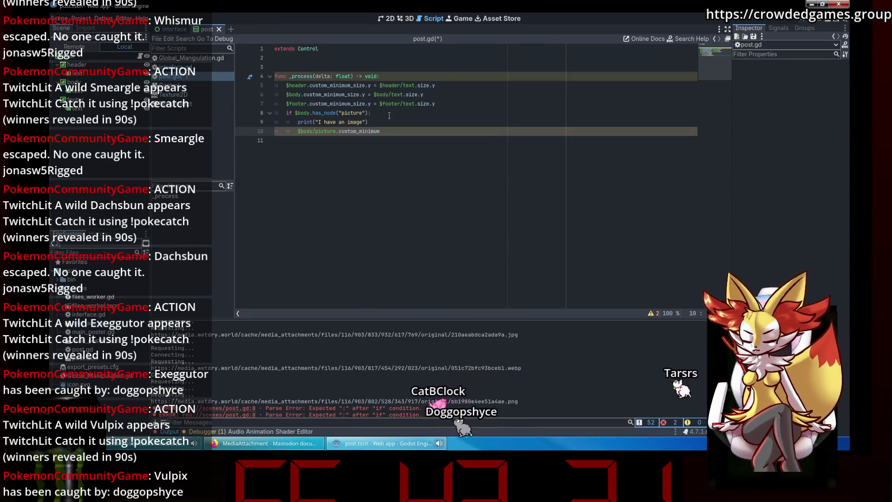
pyautogui.write('_size')
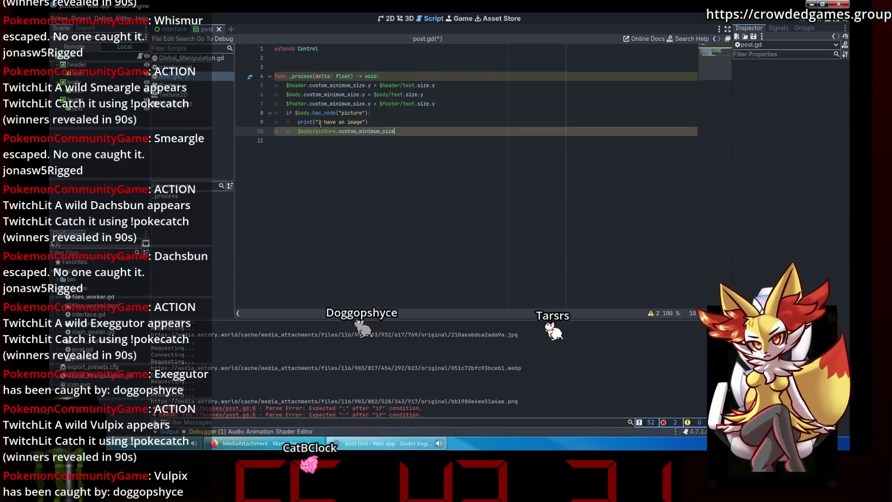
pyautogui.write('.y')
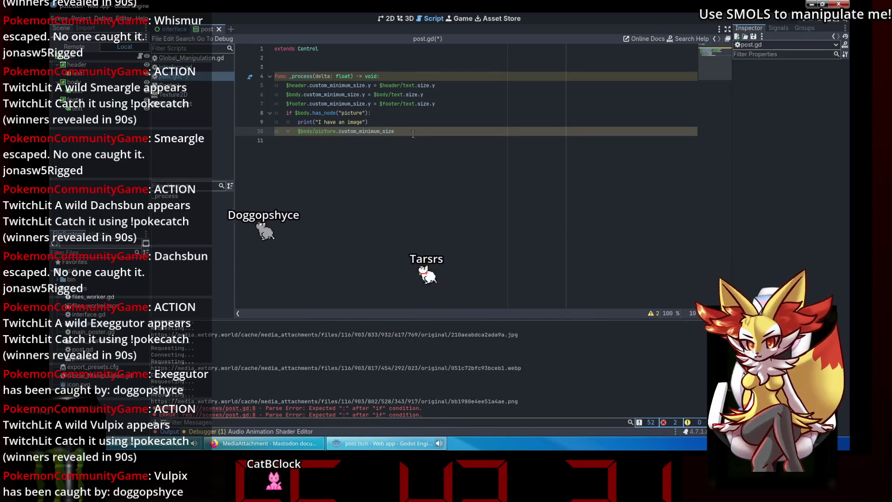
pyautogui.press('Return')
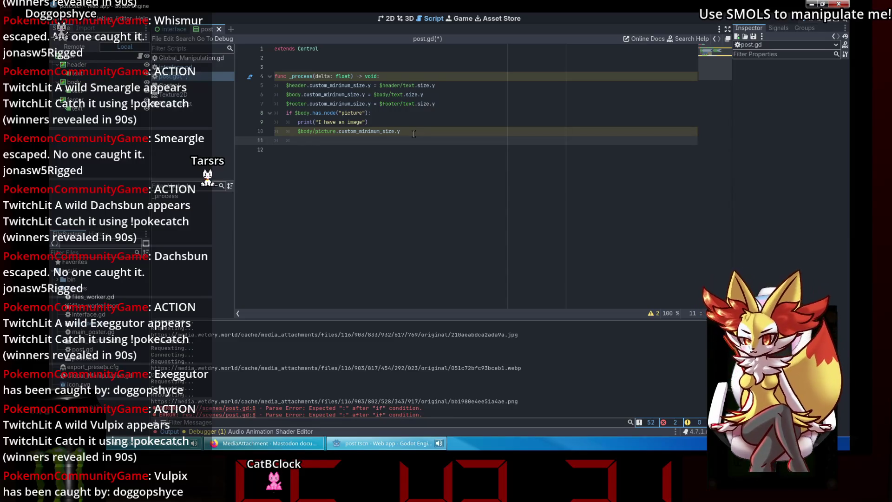
# Step: Set $body.custom_minimum_size.y to $body/text.size.y plus the picture's minimum height, then run
pyautogui.write('body.')
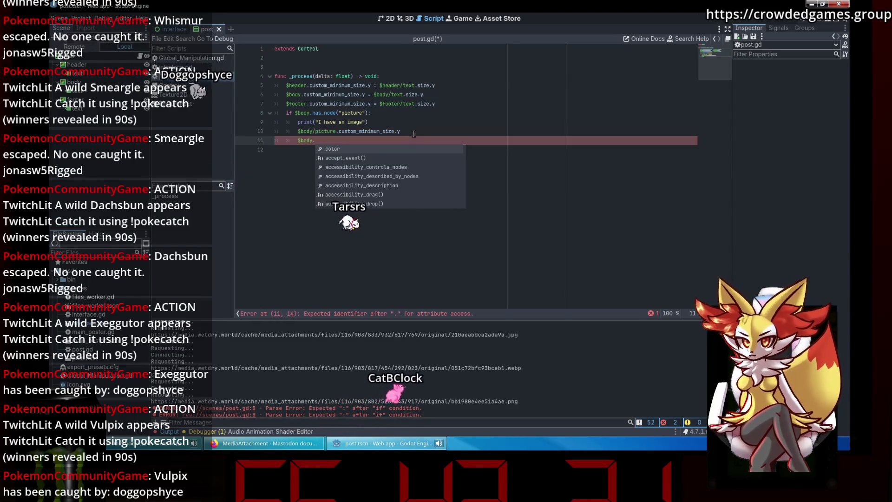
pyautogui.write('custom')
pyautogui.press('Down')
pyautogui.press('Return')
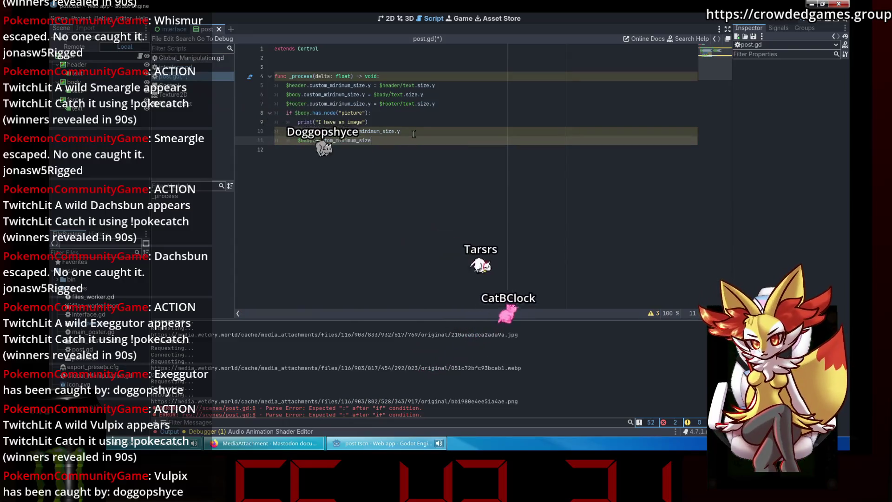
pyautogui.write('.y ')
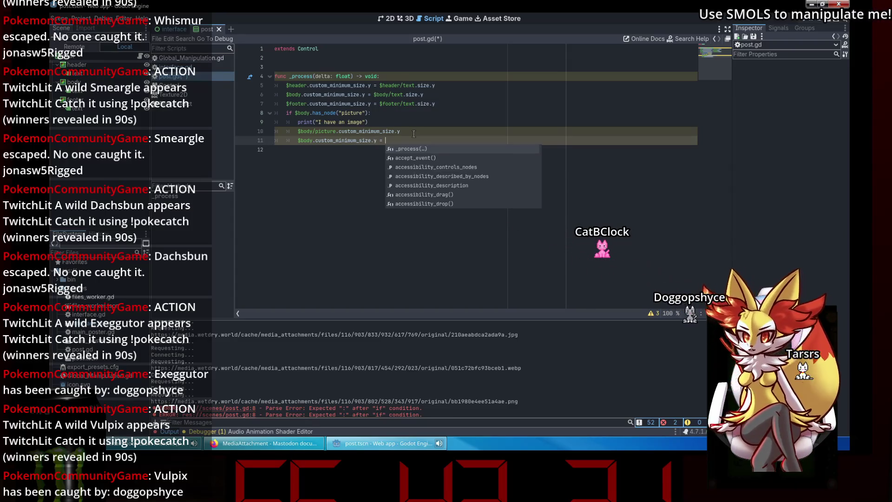
pyautogui.write('=')
pyautogui.moveTo(423, 94); pyautogui.dragTo(379, 94)
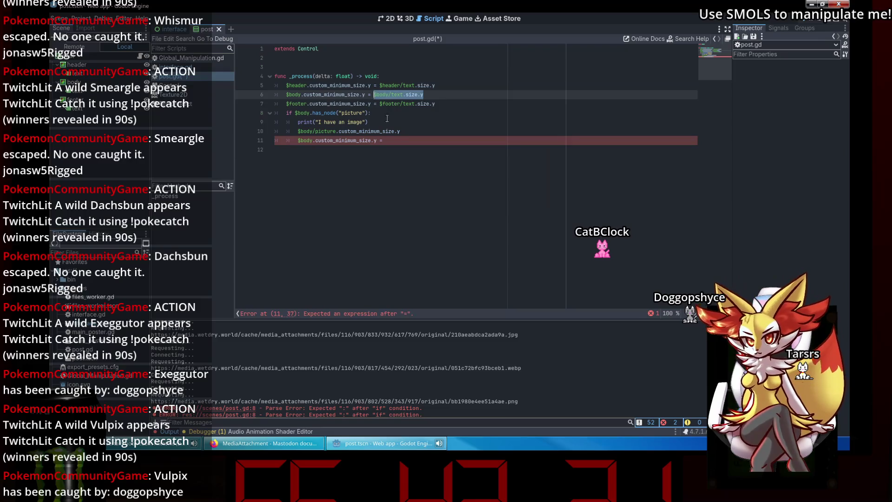
pyautogui.middleClick(392, 141)
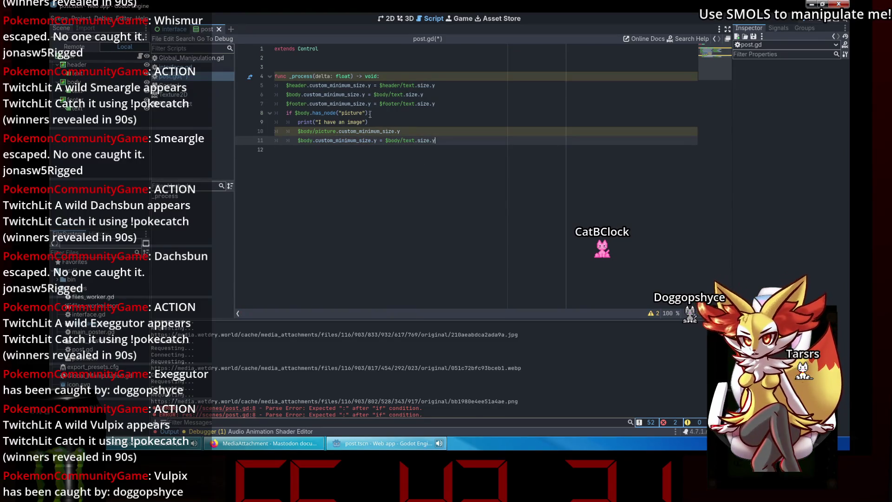
pyautogui.write(' +')
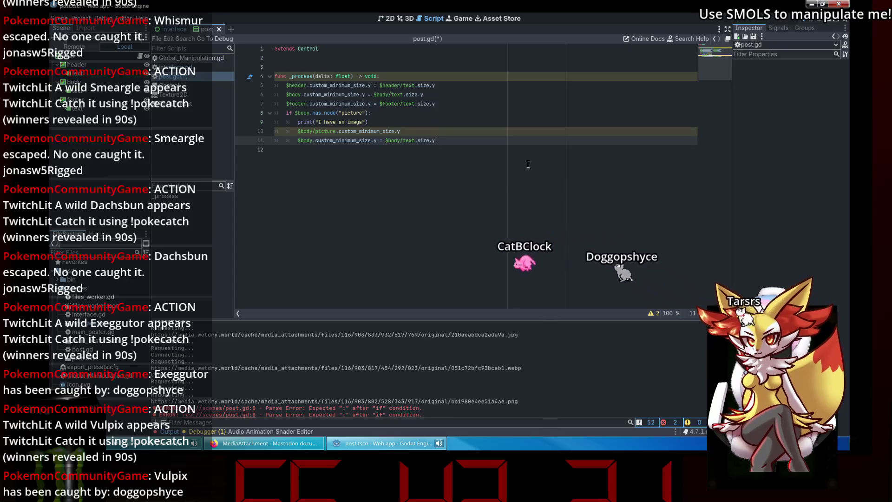
pyautogui.moveTo(400, 131); pyautogui.dragTo(298, 131)
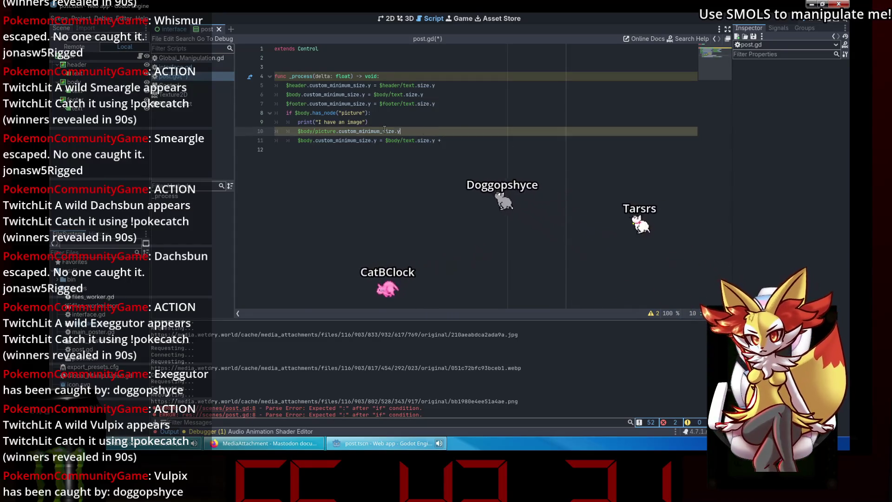
pyautogui.middleClick(442, 140)
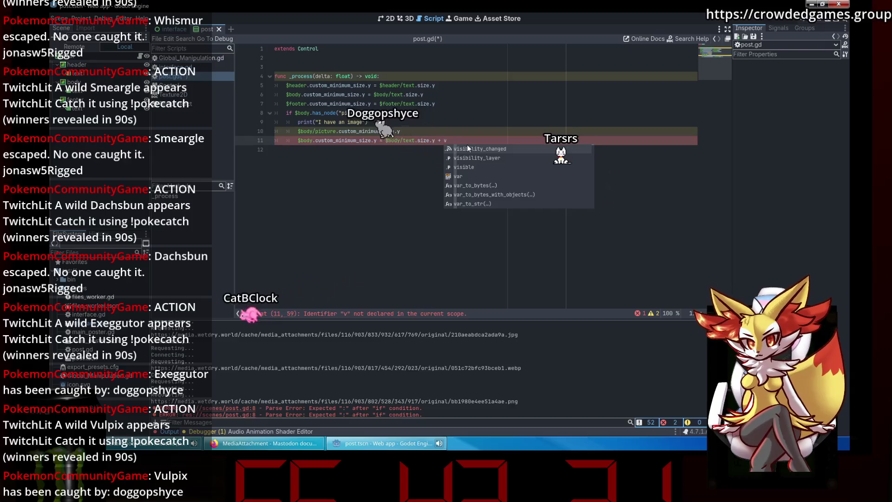
pyautogui.press('BackSpace')
pyautogui.press('BackSpace')
pyautogui.press('BackSpace')
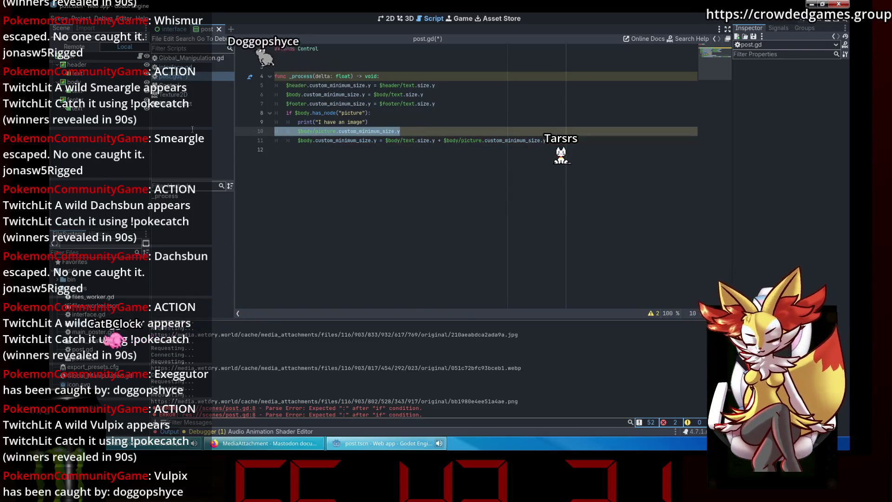
pyautogui.click(807, 21)
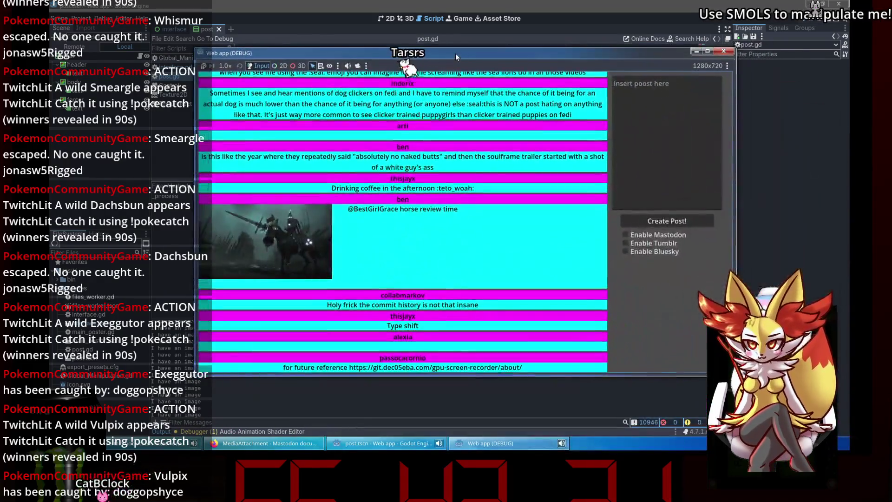
# Step: Scroll through the running feed to check post bodies fit their pictures, then return to post.gd
pyautogui.scroll(-15, 598, 188)
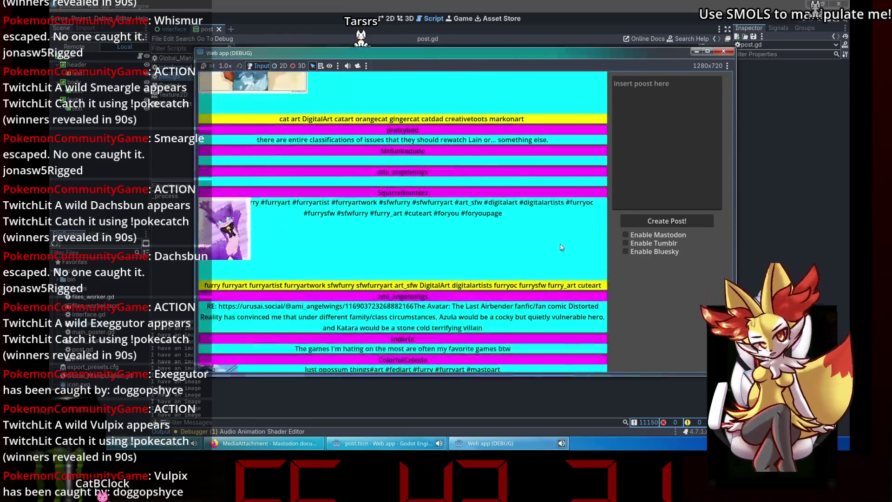
pyautogui.scroll(-10, 523, 203)
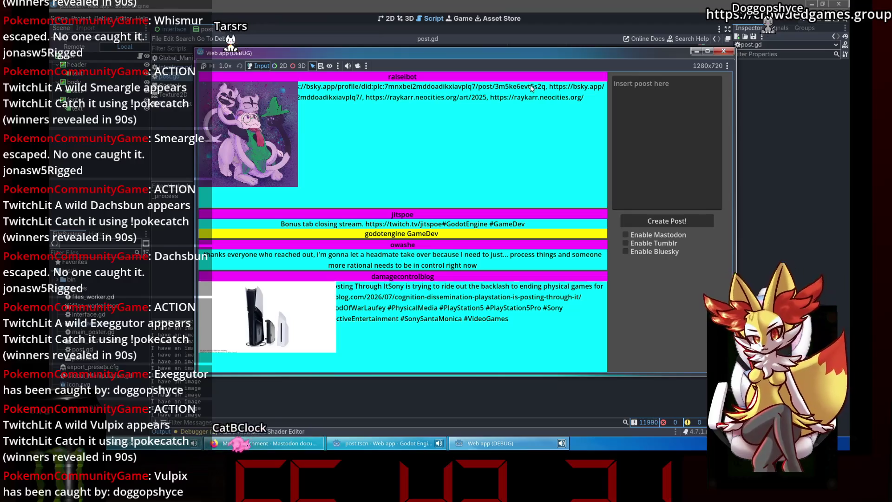
pyautogui.scroll(-1, 389, 119)
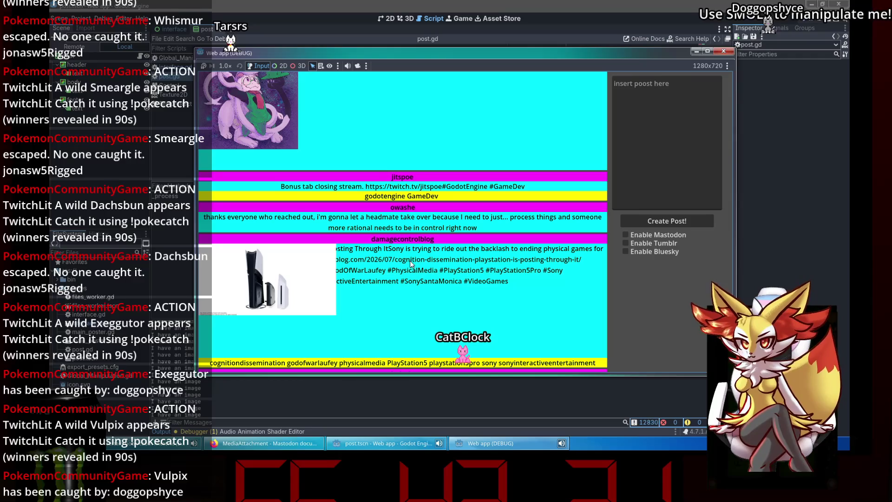
pyautogui.scroll(-1, 410, 260)
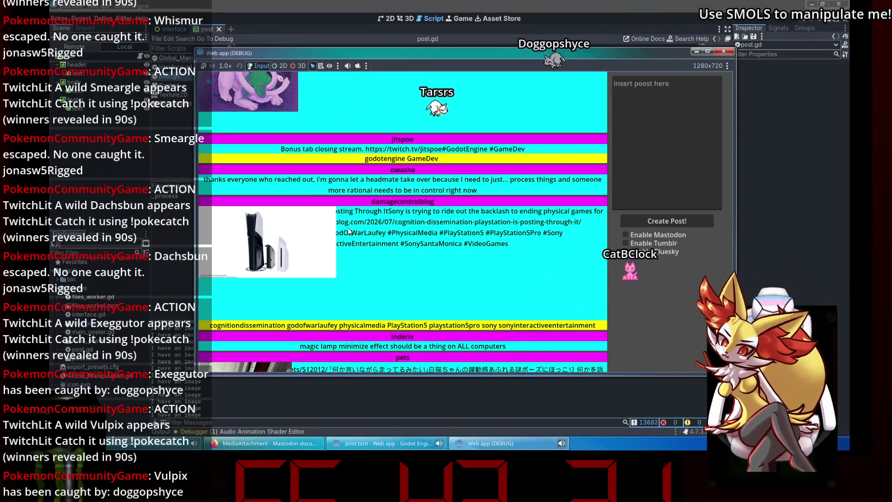
pyautogui.scroll(2, 483, 255)
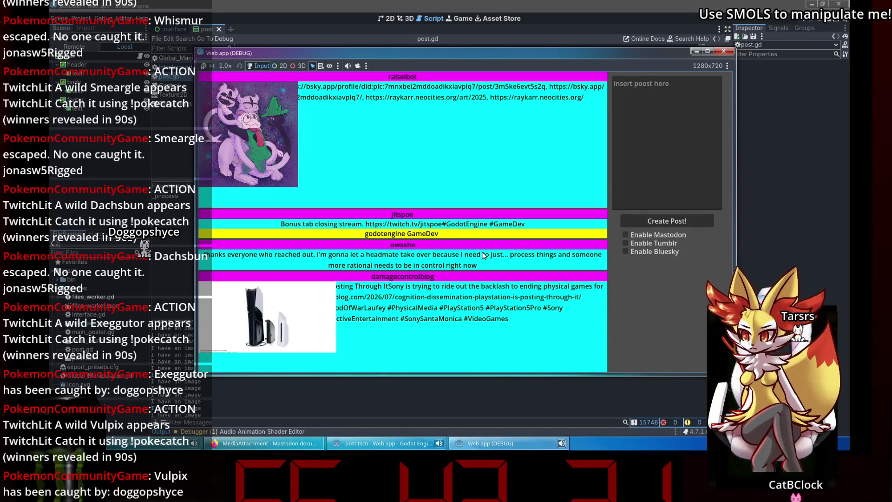
pyautogui.click(82, 54)
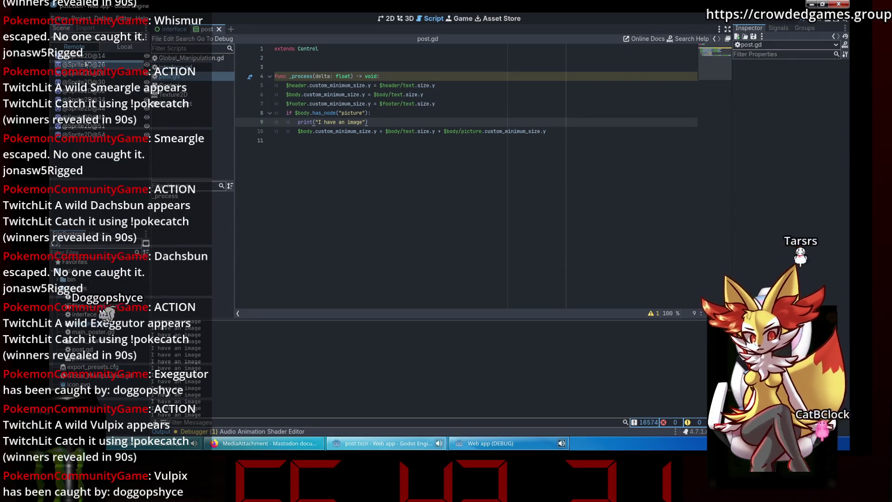
# Step: Close the running web app, delete the print("I have an image") line, and save post.gd
pyautogui.click(776, 29)
pyautogui.click(750, 28)
pyautogui.click(472, 446)
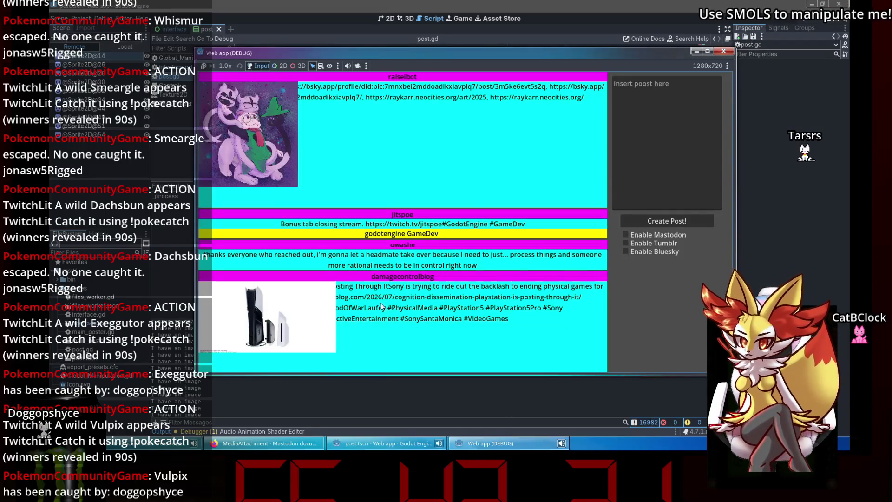
pyautogui.click(725, 51)
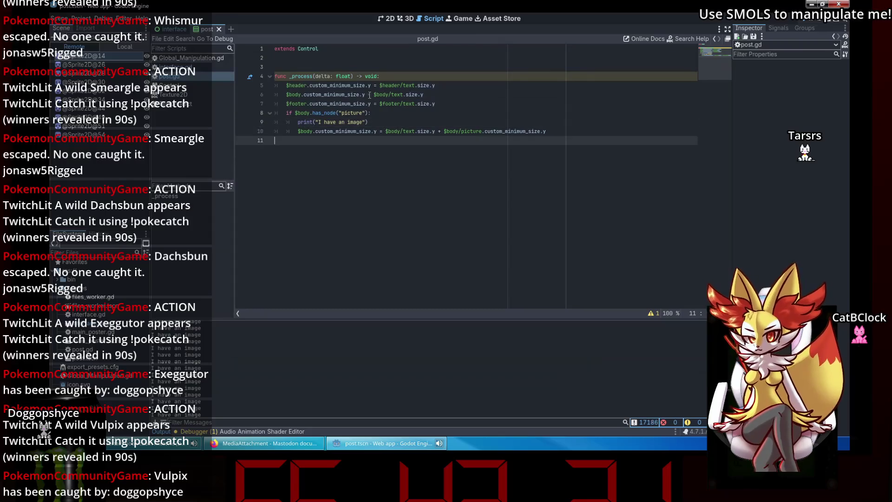
pyautogui.moveTo(397, 119); pyautogui.dragTo(240, 119)
pyautogui.press('BackSpace')
pyautogui.press('Down')
pyautogui.press('Down')
pyautogui.hotkey('ctrl', 's')
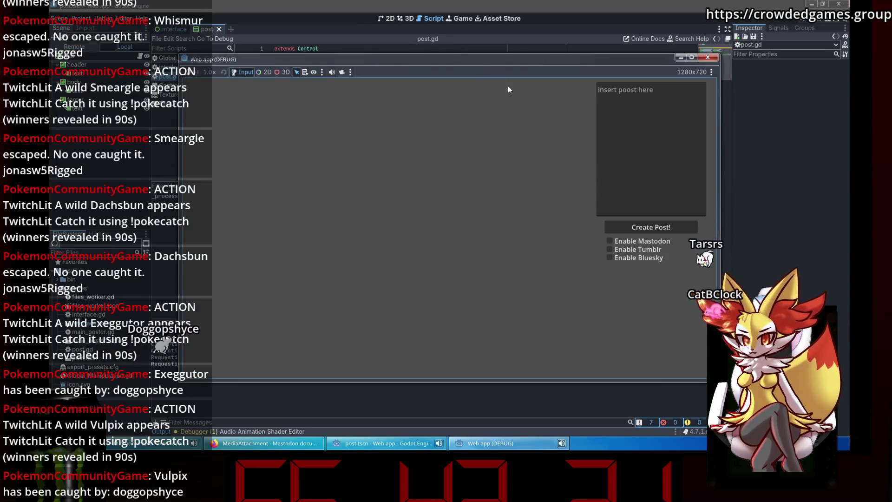
# Step: Move the web app window aside, switch to the Remote scene tree, and select the picture node
pyautogui.moveTo(471, 57); pyautogui.dragTo(515, 33)
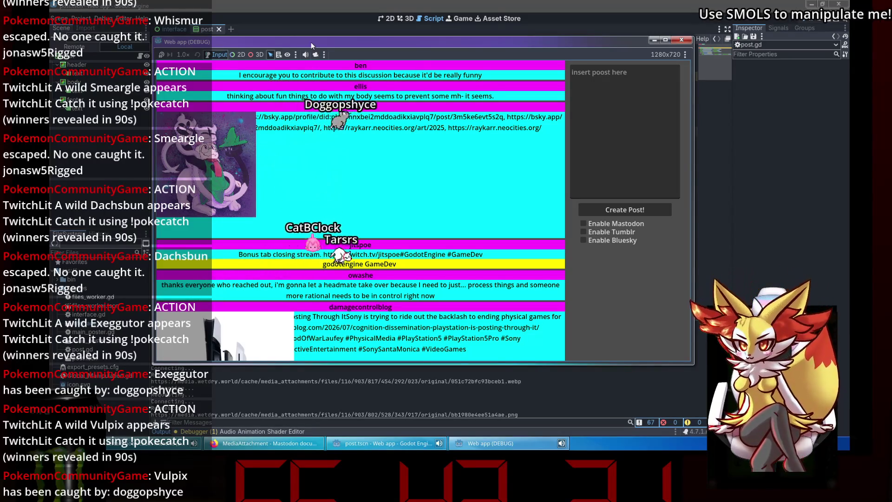
pyautogui.moveTo(316, 42); pyautogui.dragTo(330, 43)
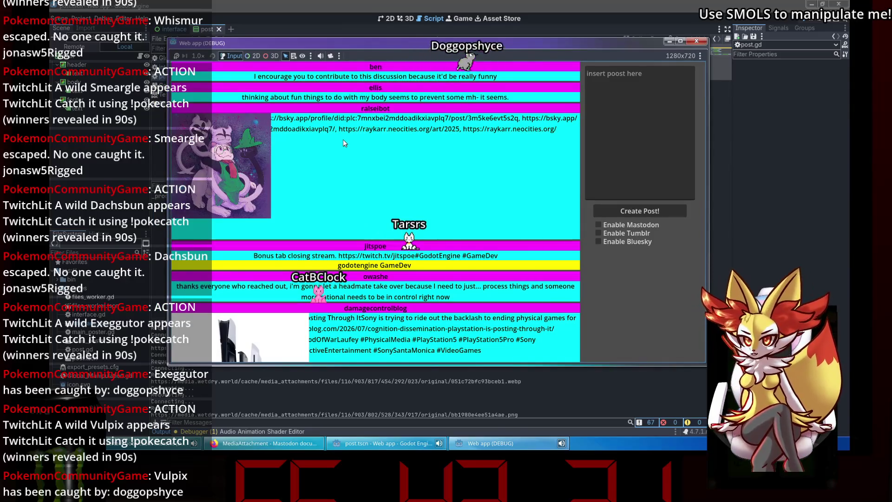
pyautogui.click(58, 40)
pyautogui.click(65, 46)
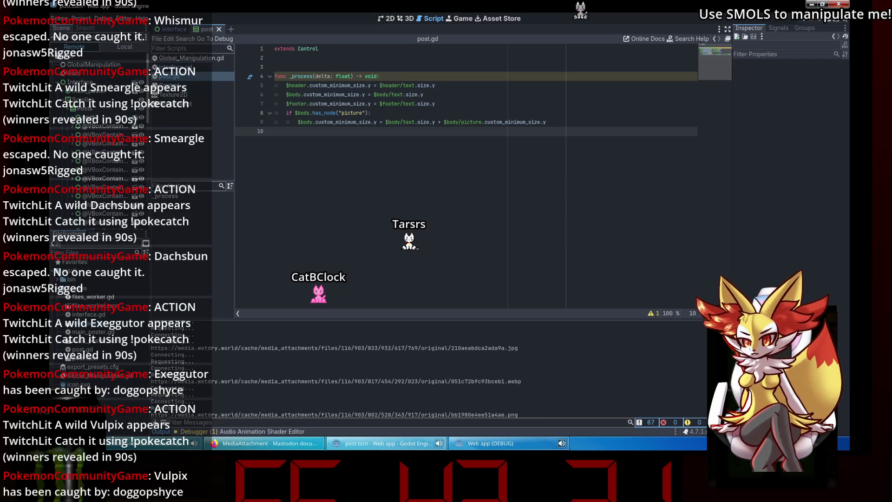
pyautogui.click(512, 444)
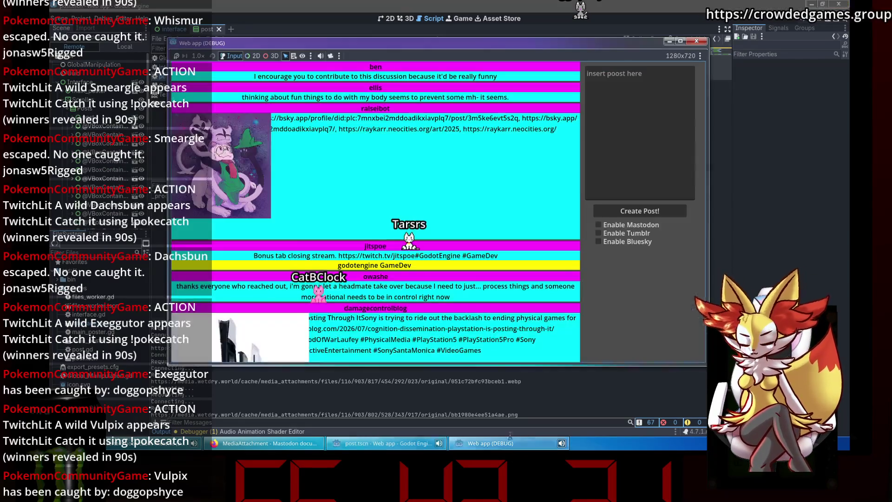
pyautogui.click(513, 444)
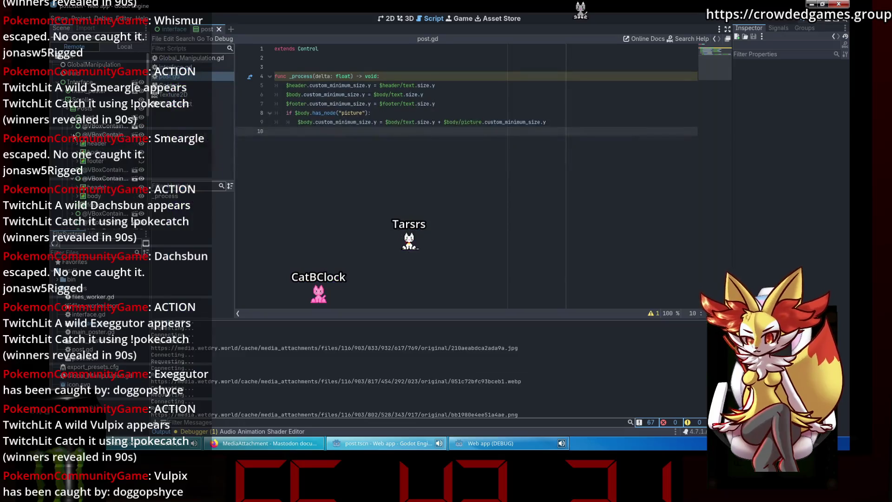
pyautogui.click(97, 172)
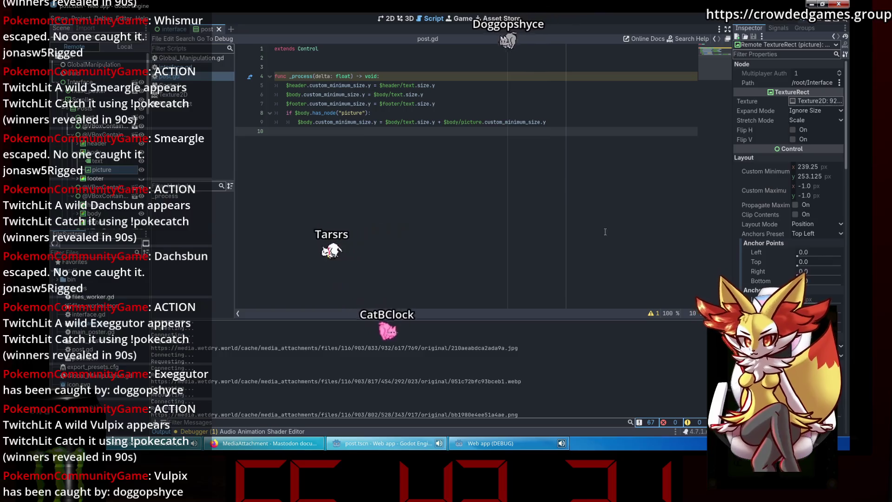
# Step: Experiment with the picture's anchor point sliders, then reset Left and Right anchors to 0
pyautogui.click(505, 446)
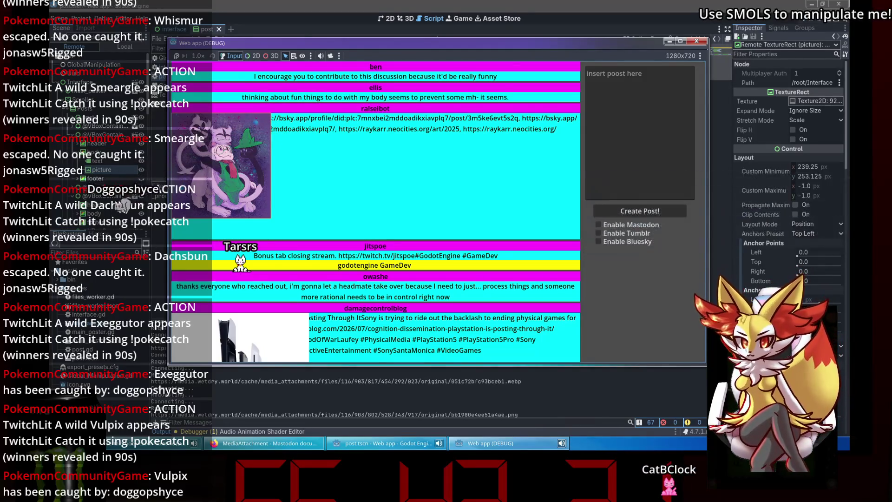
pyautogui.scroll(-2, 760, 272)
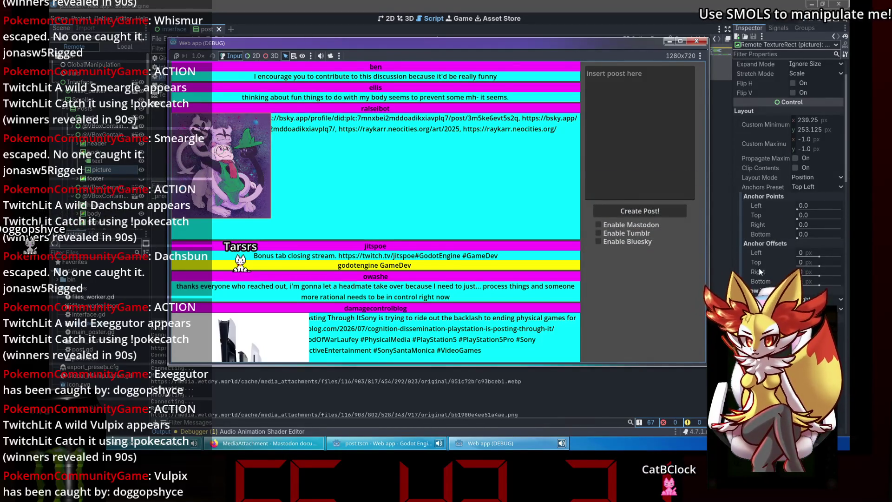
pyautogui.moveTo(796, 209); pyautogui.dragTo(841, 216)
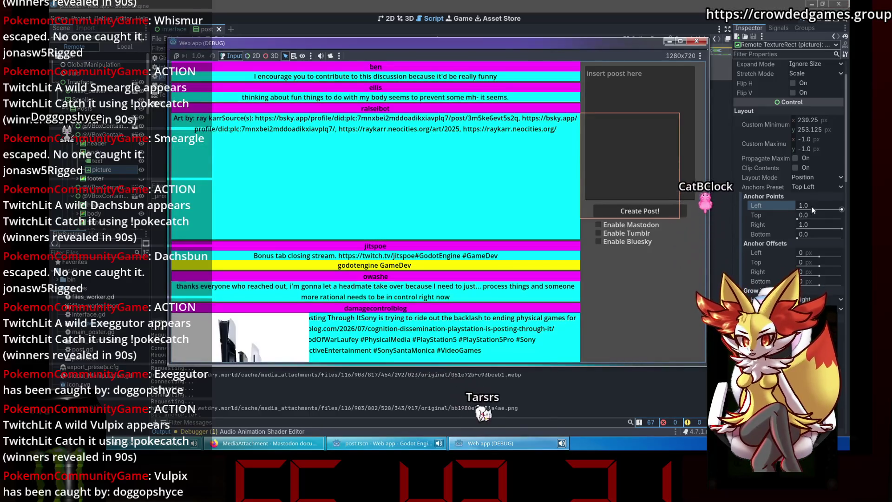
pyautogui.moveTo(842, 209)
pyautogui.mouseDown()
pyautogui.moveTo(771, 210)
pyautogui.moveTo(827, 224)
pyautogui.mouseUp()
pyautogui.moveTo(778, 209); pyautogui.dragTo(801, 208)
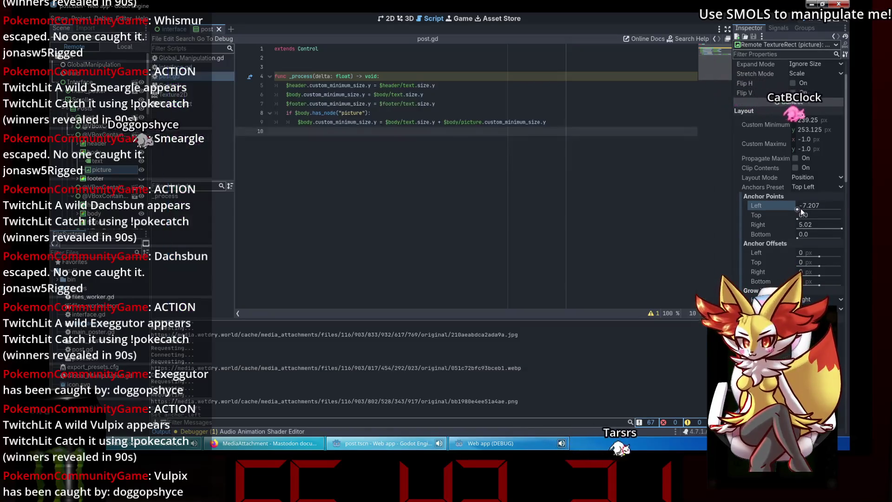
pyautogui.click(827, 205)
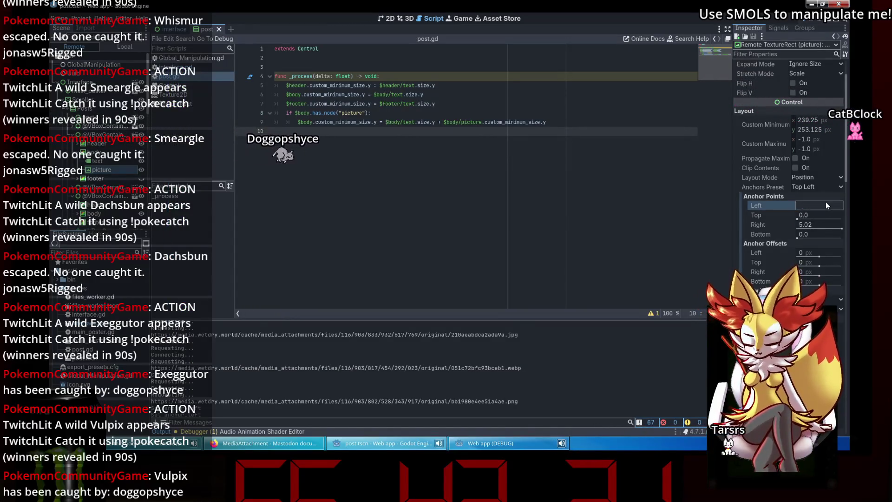
pyautogui.write('0')
pyautogui.press('Return')
pyautogui.click(817, 224)
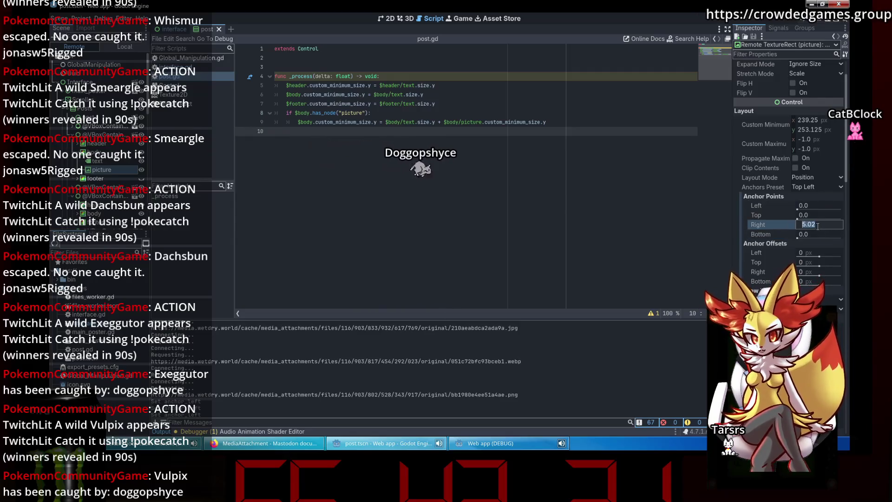
pyautogui.write('0')
pyautogui.press('Return')
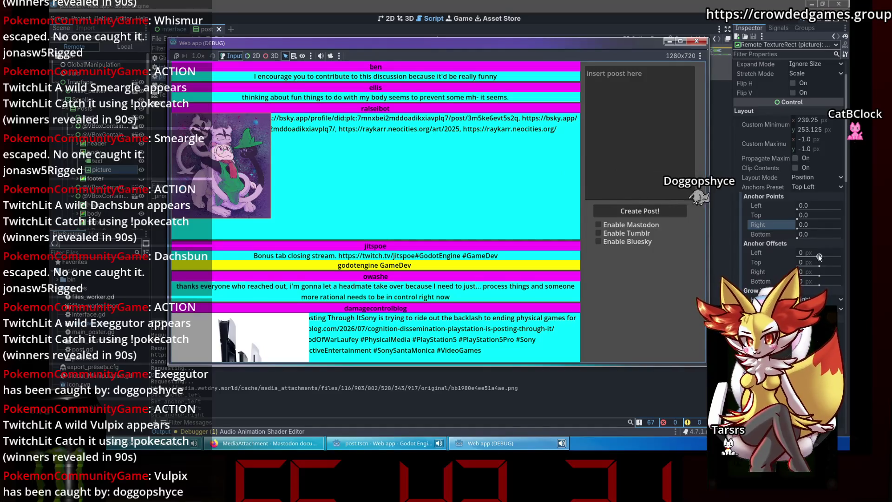
# Step: Set the picture's left anchor offset to 239 px
pyautogui.moveTo(818, 257)
pyautogui.mouseDown()
pyautogui.moveTo(832, 257)
pyautogui.moveTo(803, 257)
pyautogui.moveTo(819, 257)
pyautogui.mouseUp()
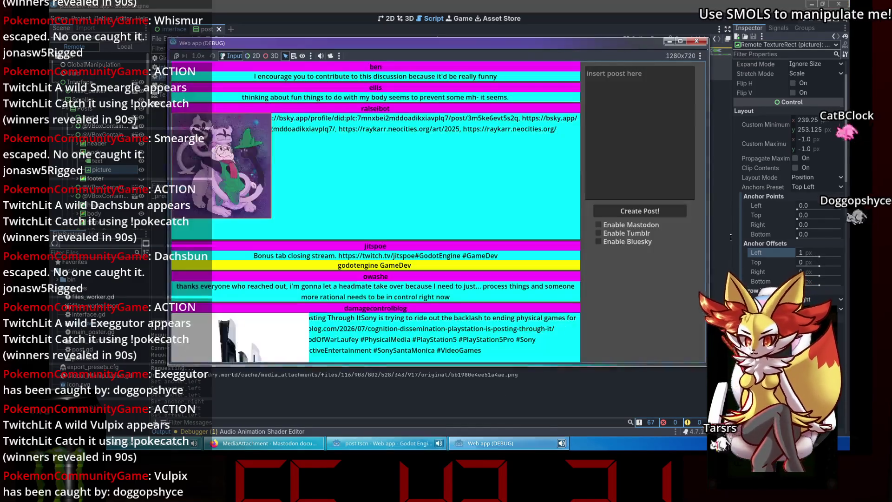
pyautogui.click(811, 250)
pyautogui.press('BackSpace')
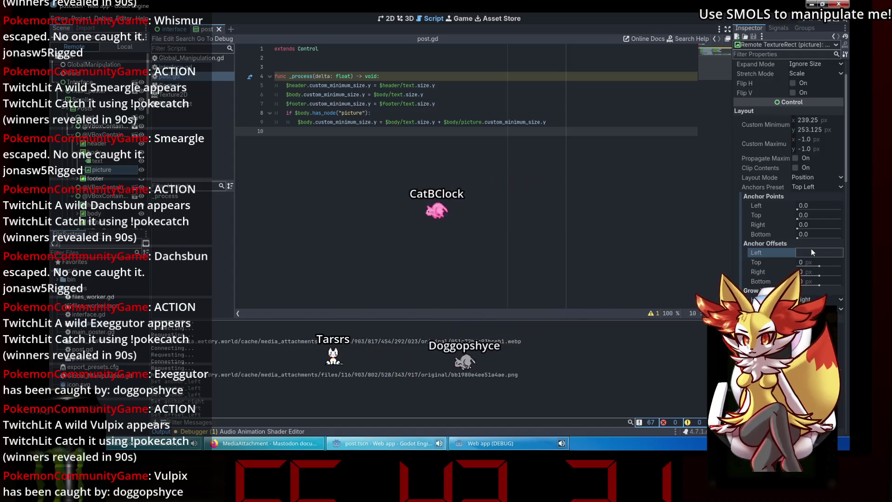
pyautogui.write('239')
pyautogui.press('Return')
# Step: Set both horizontal anchors to 0.1 and the right anchor offset to 239 px, checking the feed
pyautogui.moveTo(801, 205); pyautogui.dragTo(800, 212)
pyautogui.click(428, 443)
pyautogui.click(488, 443)
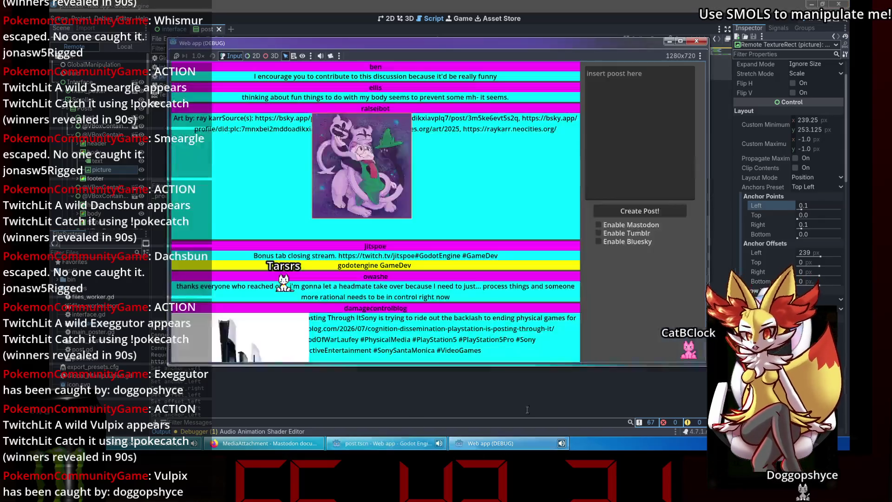
pyautogui.click(810, 251)
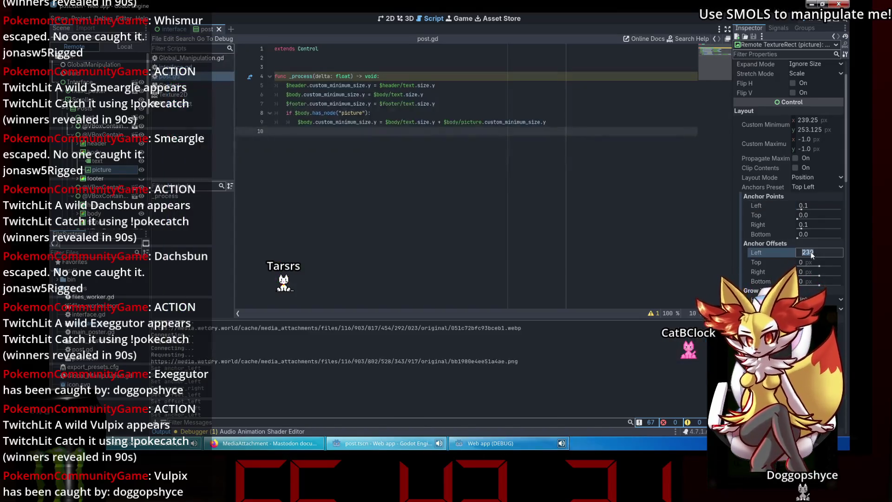
pyautogui.write('0')
pyautogui.click(819, 272)
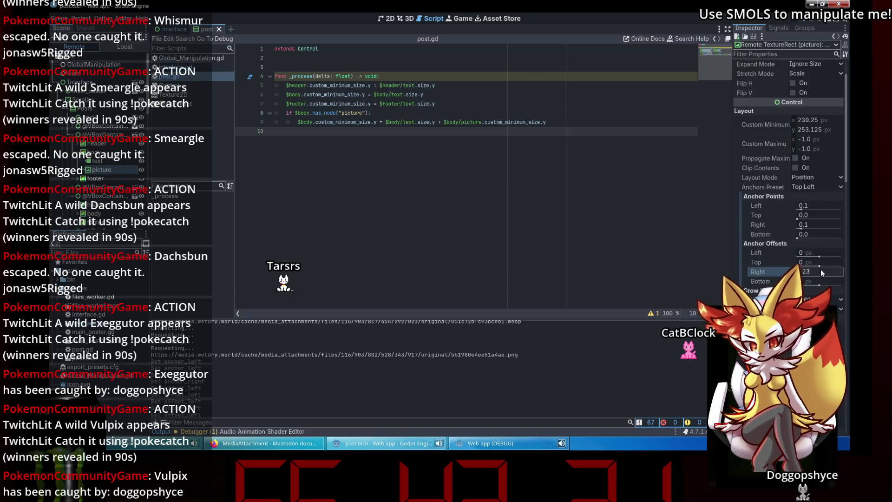
pyautogui.write('9')
pyautogui.press('Return')
pyautogui.click(489, 445)
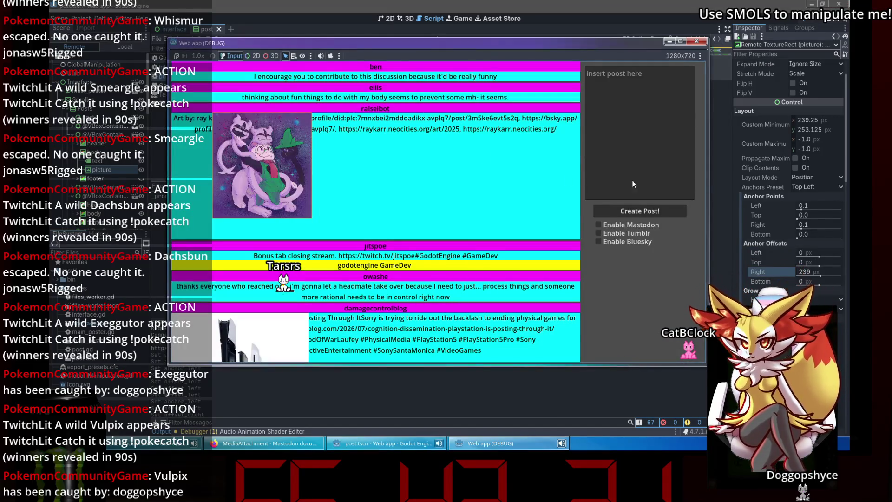
# Step: Reset the anchors to 0, set left offset -239, then set both horizontal anchors to 0.5
pyautogui.click(809, 204)
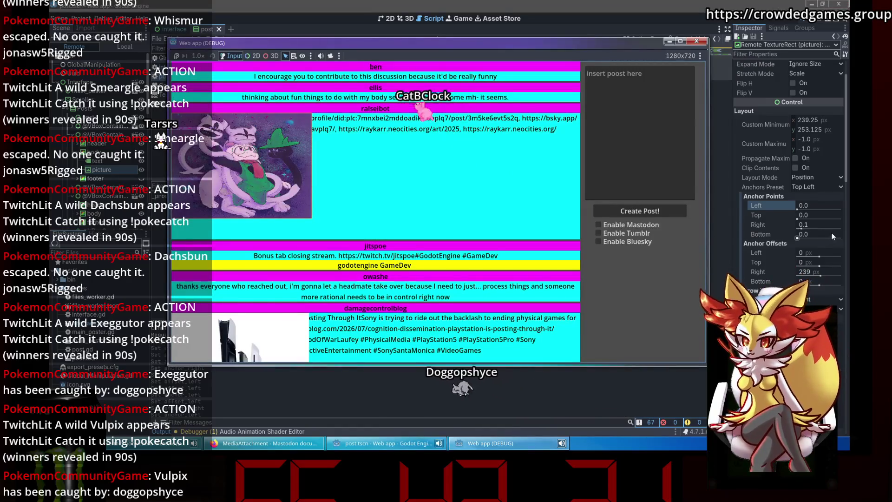
pyautogui.moveTo(802, 228); pyautogui.dragTo(831, 230)
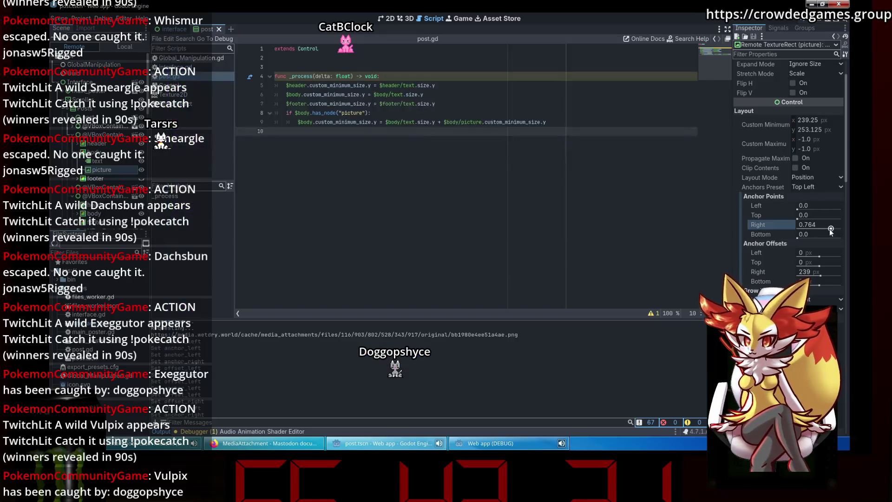
pyautogui.write('0')
pyautogui.press('Return')
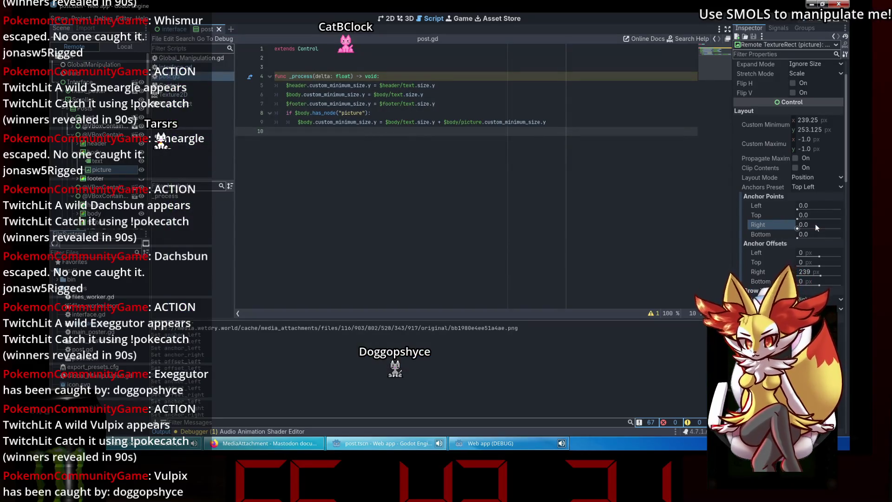
pyautogui.click(813, 251)
pyautogui.write('-239')
pyautogui.press('Return')
pyautogui.click(806, 272)
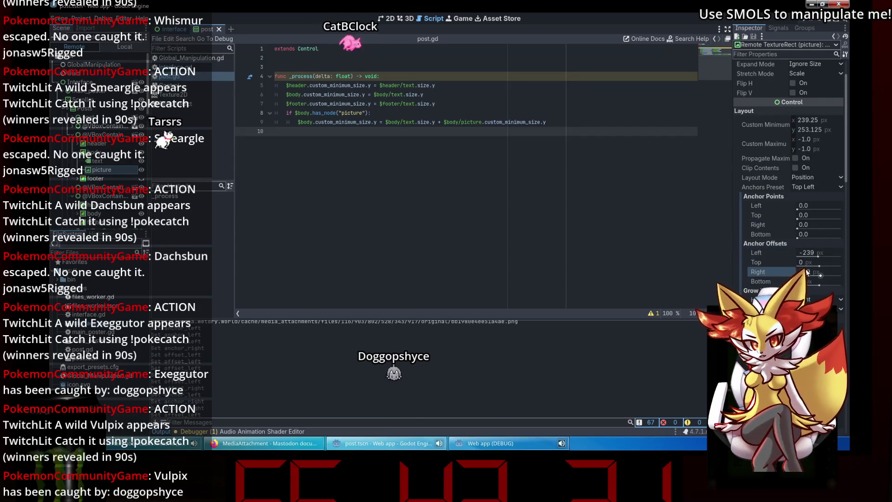
pyautogui.click(477, 449)
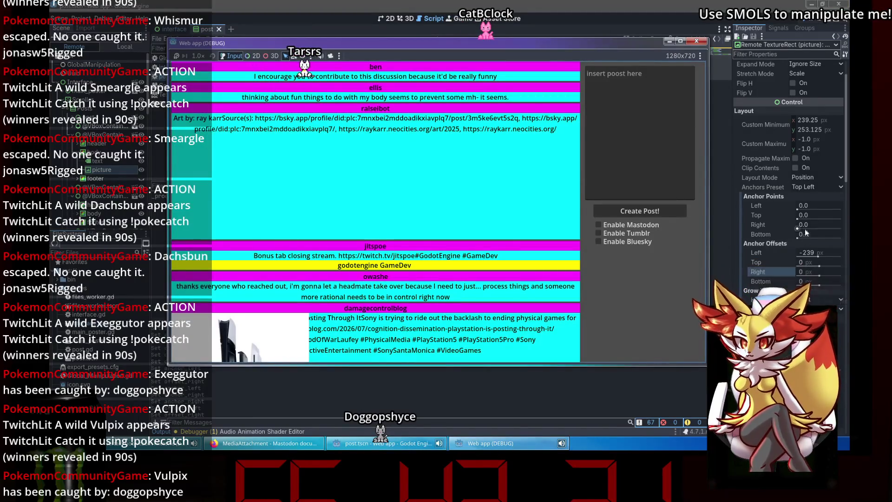
pyautogui.click(815, 206)
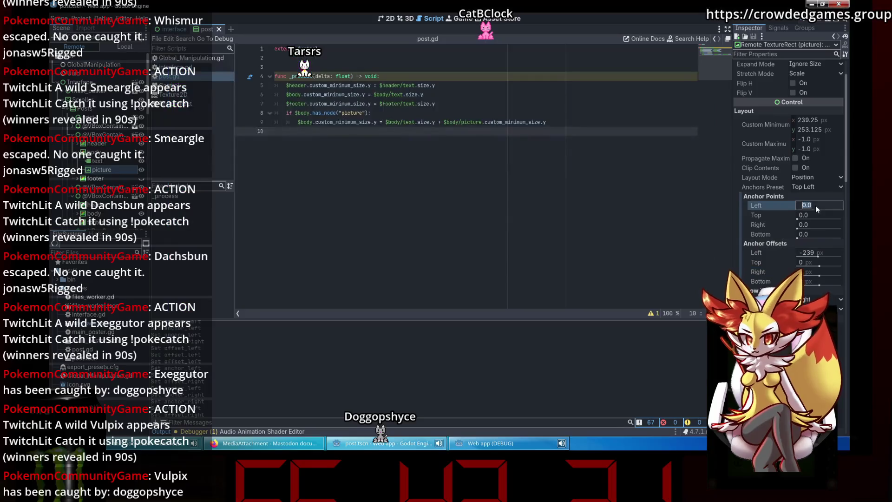
pyautogui.click(492, 443)
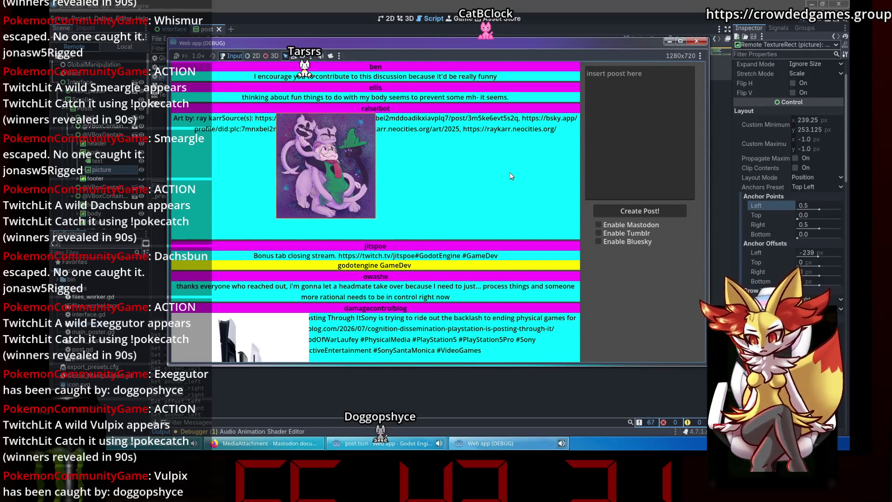
# Step: Set the picture's left offset to -120 px, check the centred image, and close the app
pyautogui.click(807, 121)
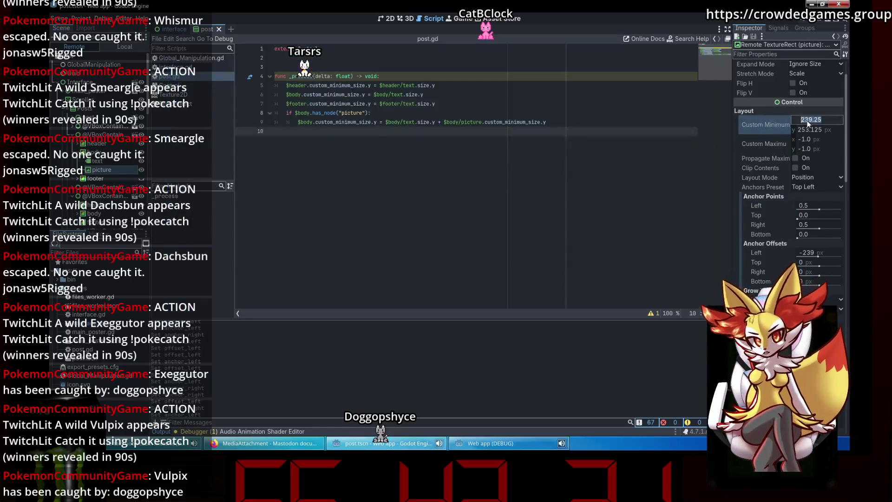
pyautogui.click(808, 251)
pyautogui.write('-120')
pyautogui.press('Return')
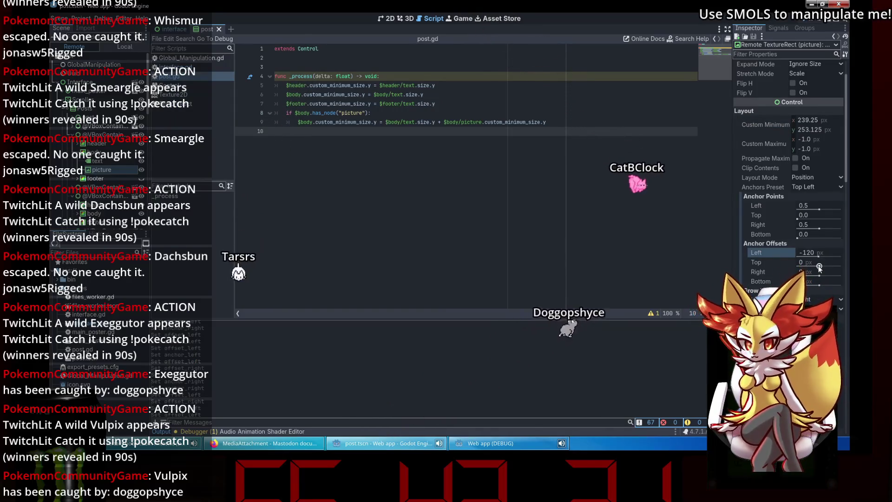
pyautogui.click(488, 443)
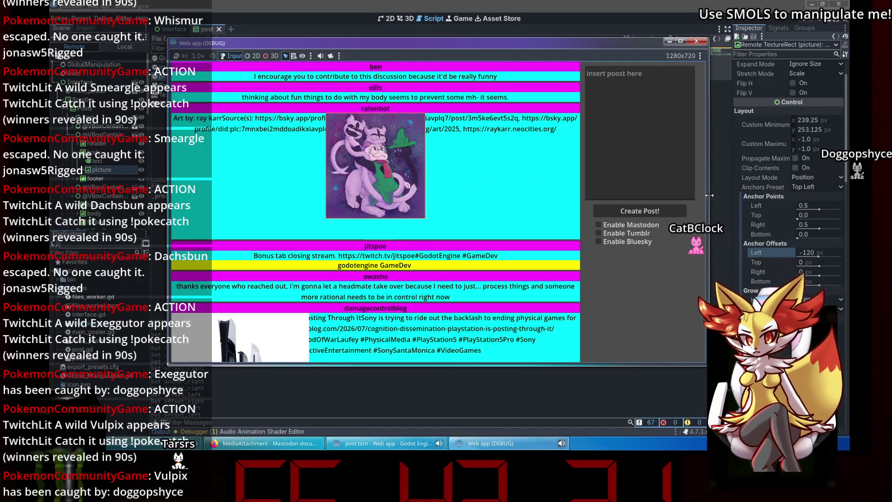
pyautogui.scroll(3, 754, 149)
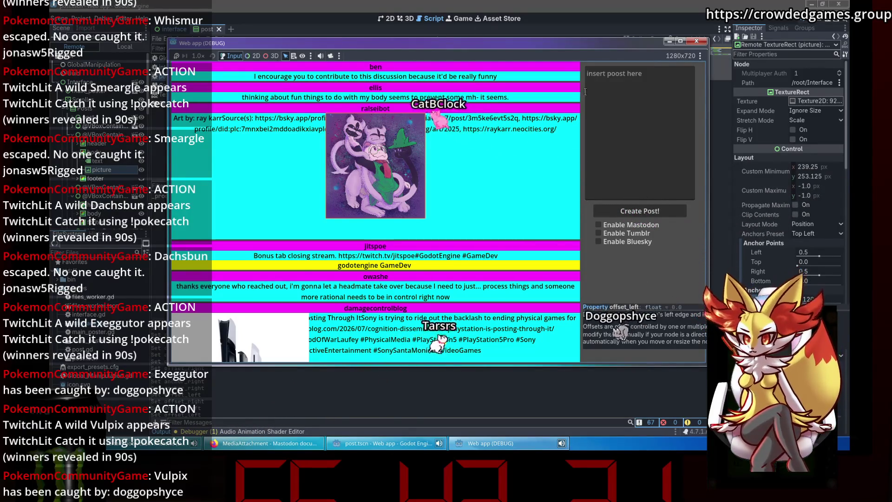
pyautogui.press('F8')
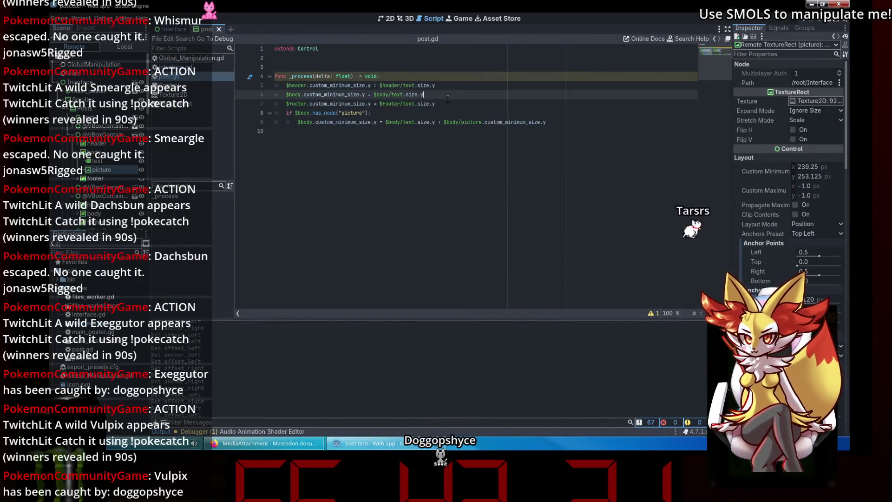
pyautogui.click(439, 114)
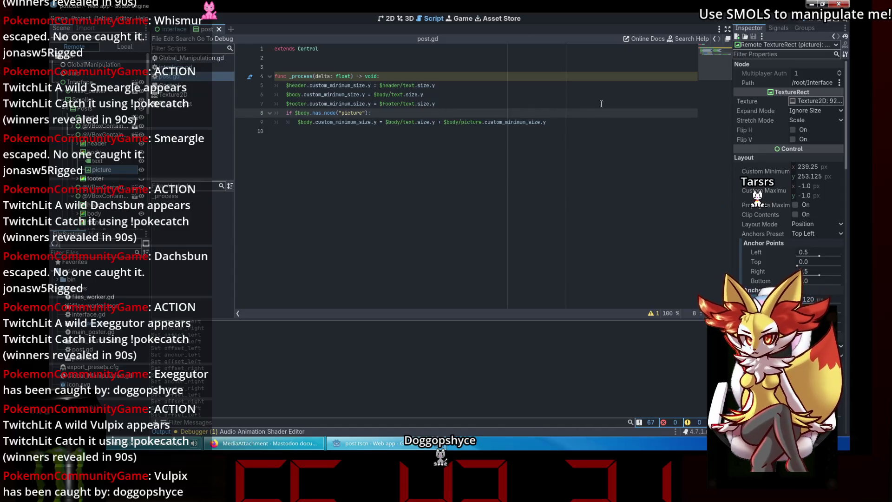
pyautogui.click(599, 121)
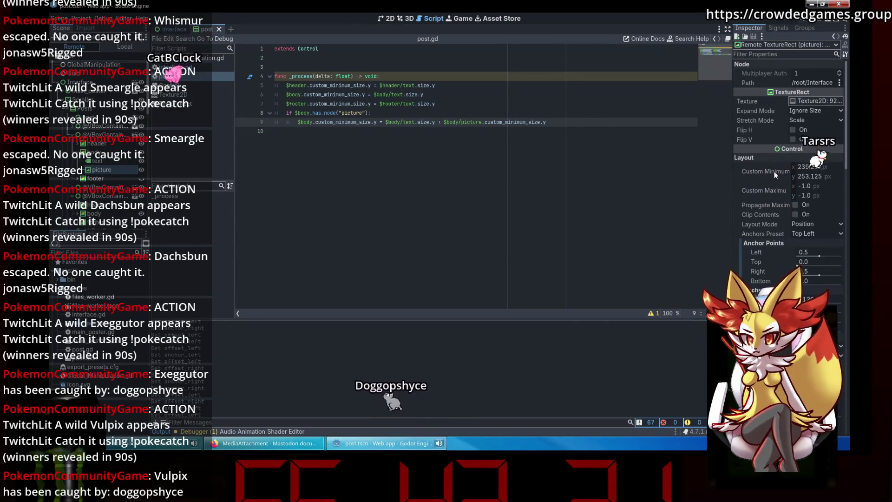
pyautogui.scroll(-3, 773, 172)
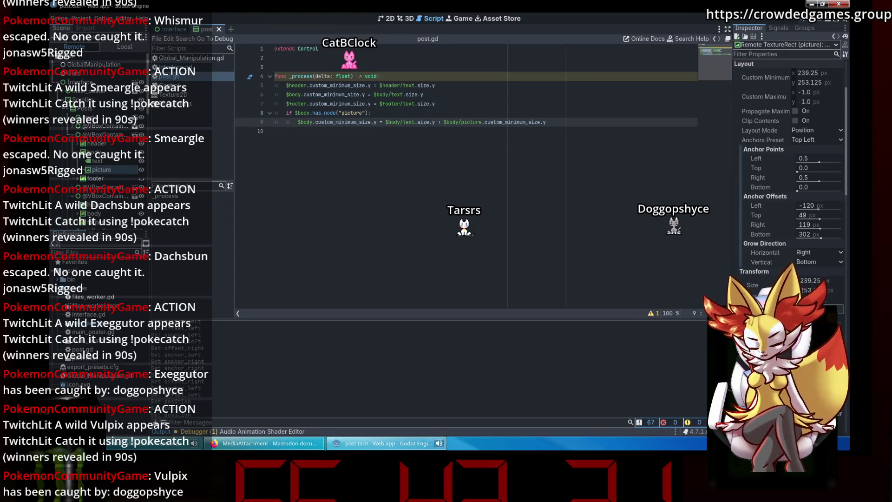
# Step: Add line 10 '$body/picture.position.y = $body/text.size.y', copying the expression from line 6
pyautogui.press('Return')
pyautogui.write('$body')
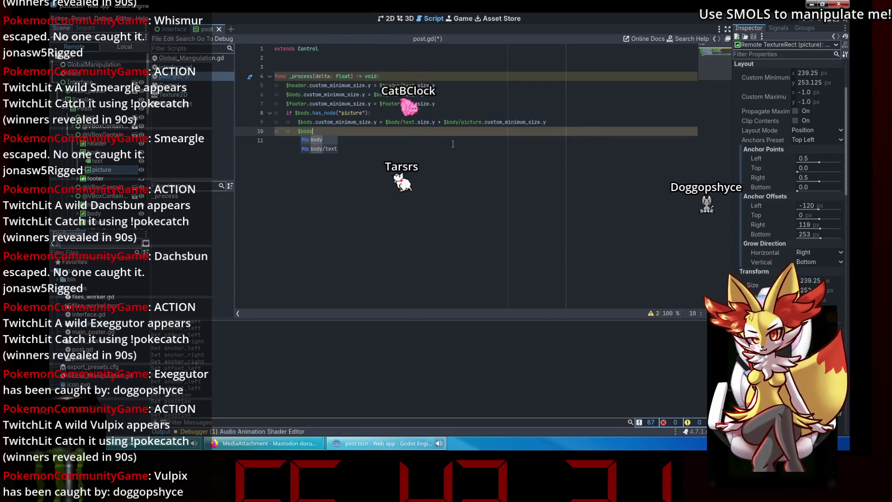
pyautogui.press('Escape')
pyautogui.write('/picture =')
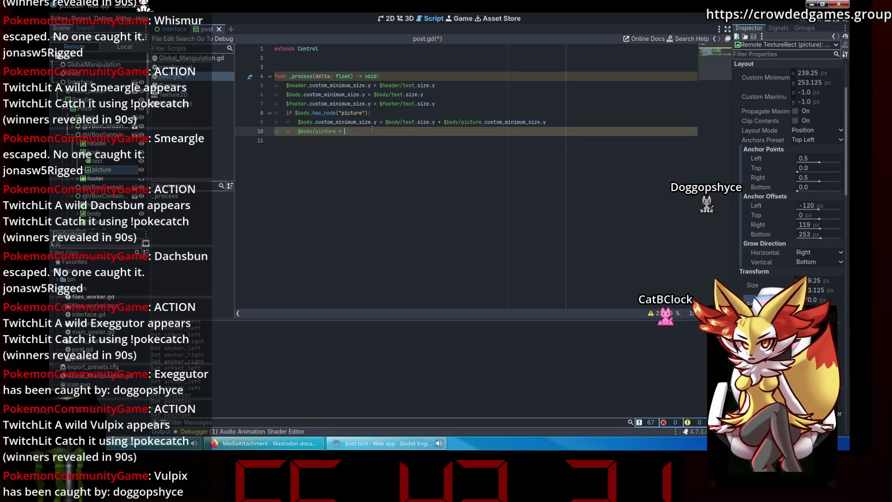
pyautogui.press('BackSpace')
pyautogui.press('BackSpace')
pyautogui.press('BackSpace')
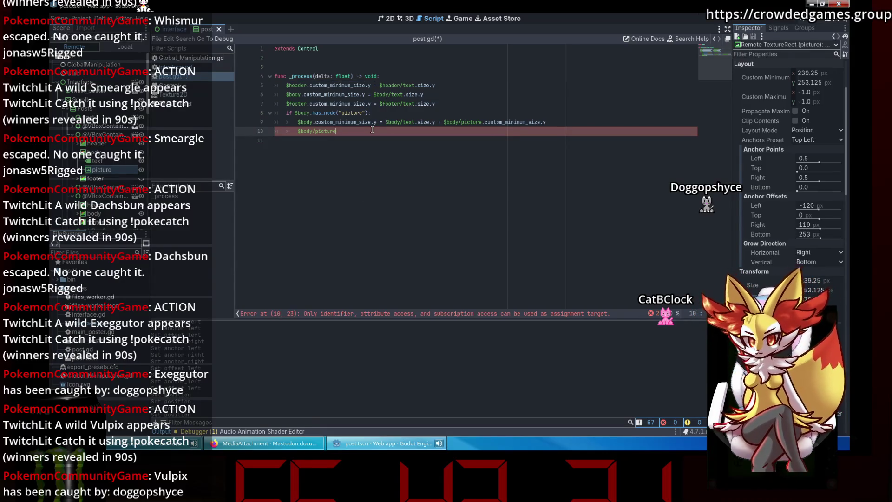
pyautogui.write('.position.')
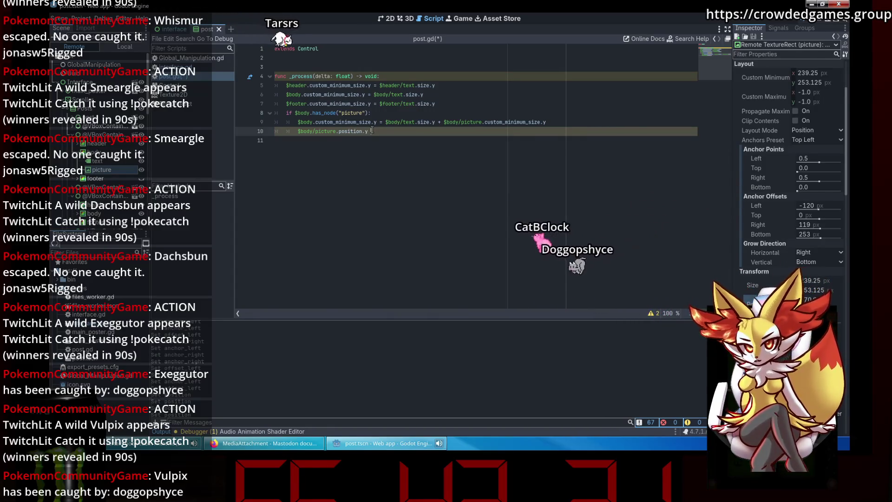
pyautogui.write('y =')
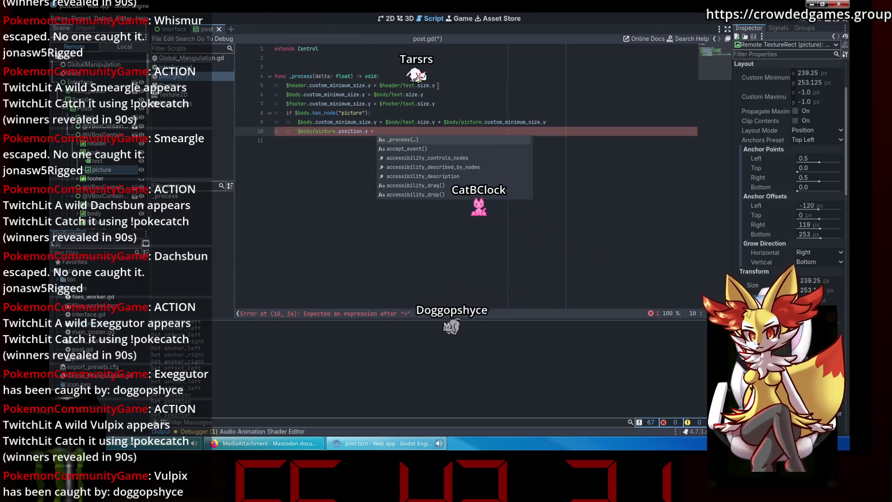
pyautogui.click(436, 95)
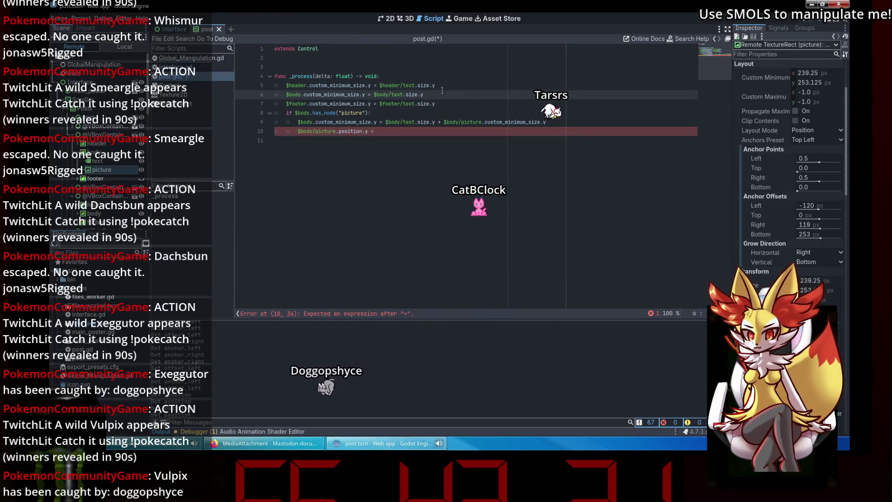
pyautogui.moveTo(438, 94); pyautogui.dragTo(374, 94)
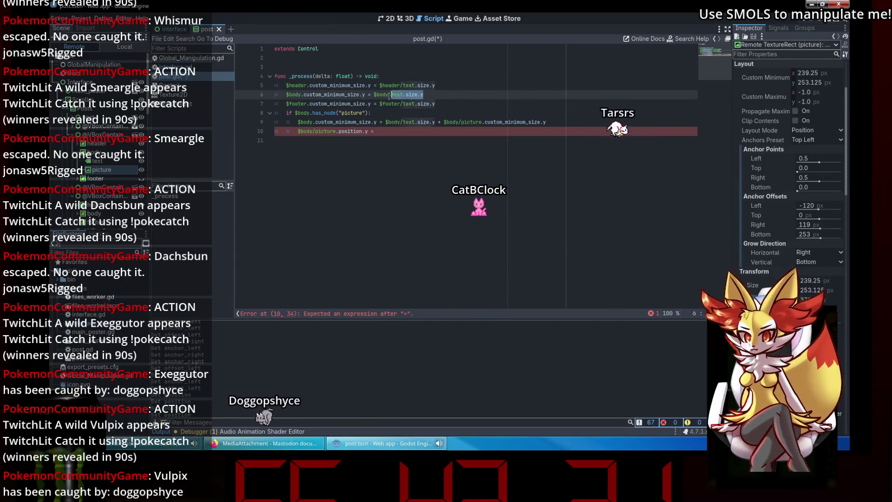
pyautogui.hotkey('ctrl', 'c')
pyautogui.click(383, 132)
pyautogui.hotkey('ctrl', 'v')
pyautogui.click(406, 176)
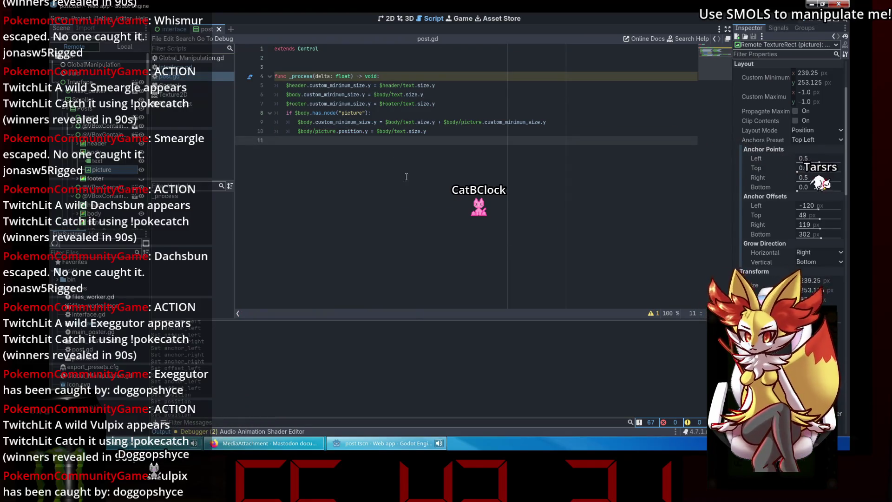
pyautogui.click(445, 123)
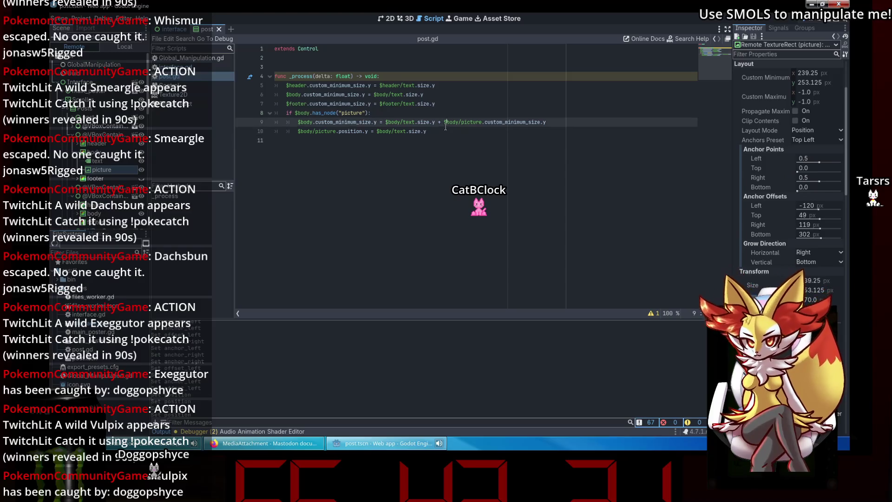
pyautogui.click(447, 130)
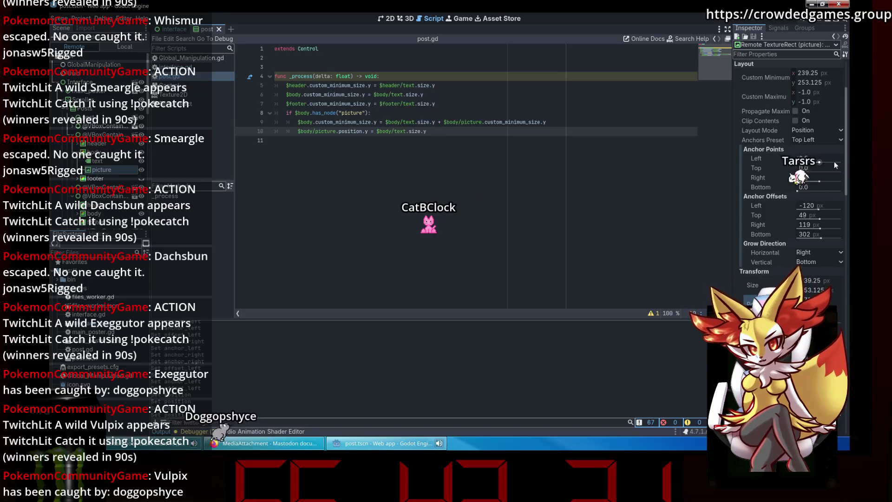
pyautogui.moveTo(778, 164)
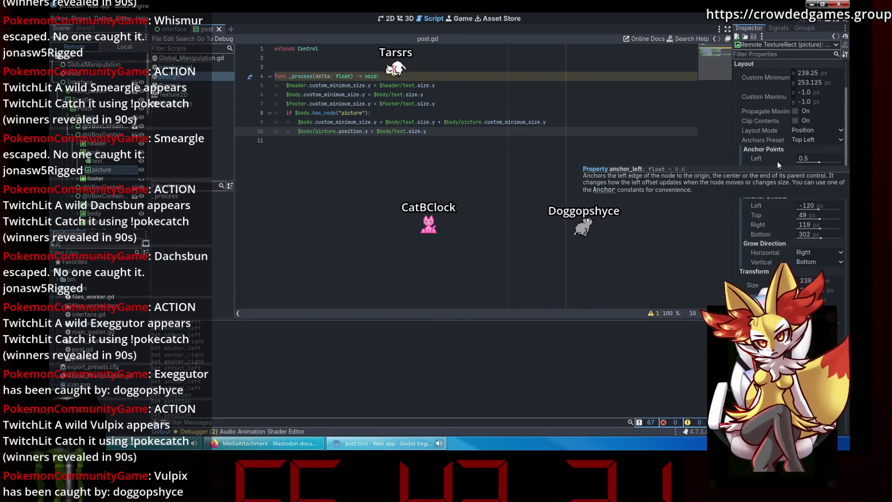
pyautogui.rightClick(777, 160)
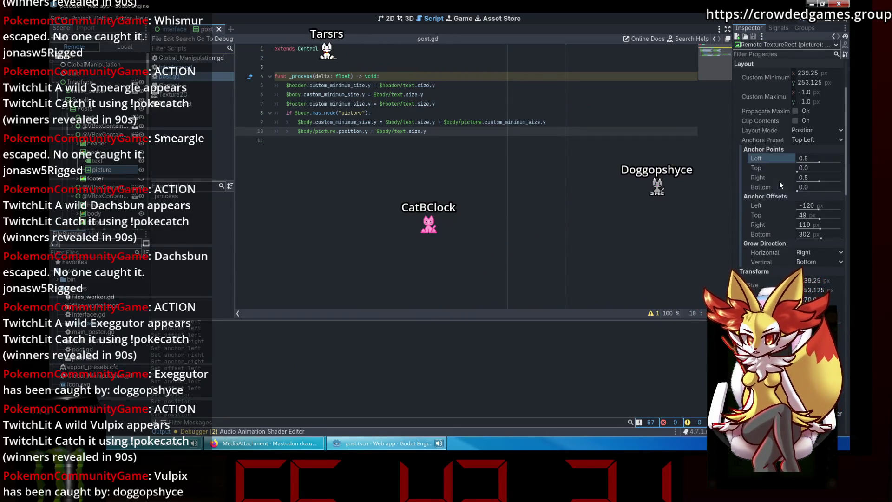
pyautogui.click(785, 197)
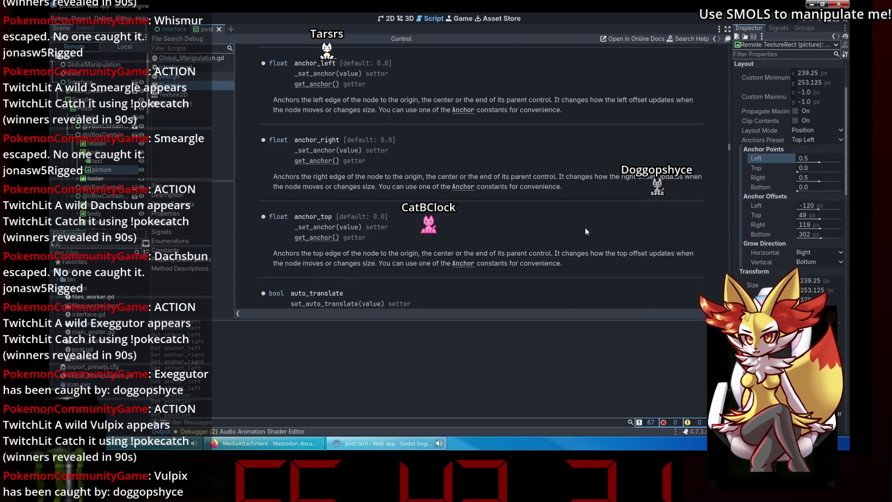
pyautogui.scroll(1, 279, 74)
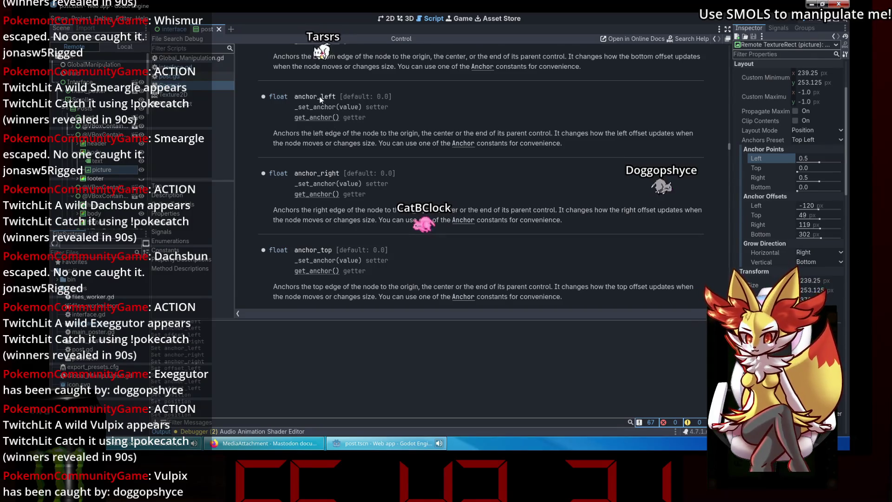
pyautogui.scroll(4, 378, 154)
pyautogui.scroll(-2, 383, 154)
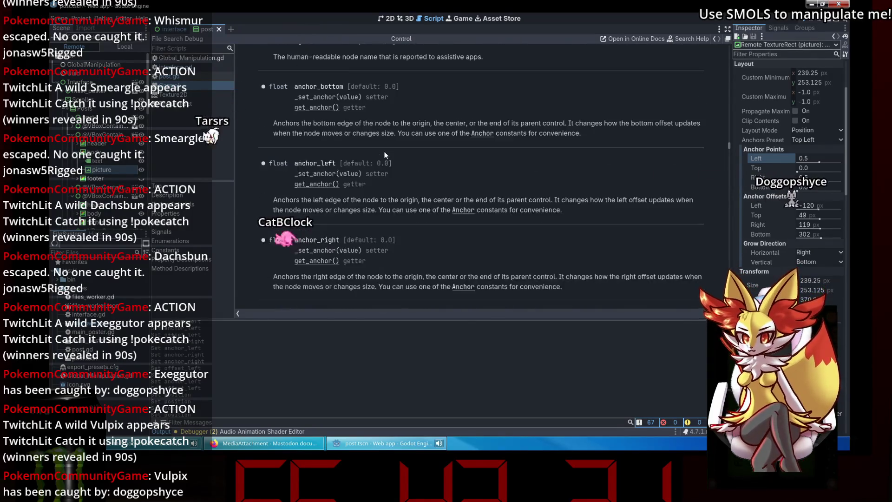
pyautogui.scroll(1, 418, 161)
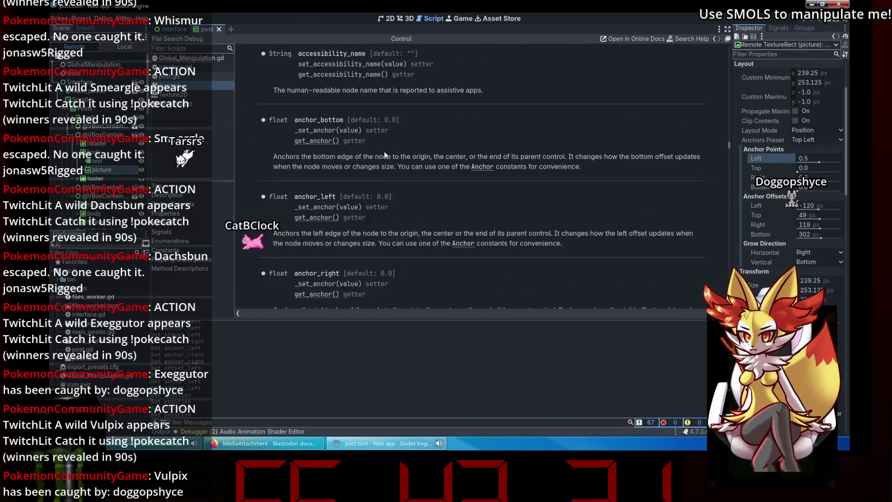
pyautogui.click(490, 172)
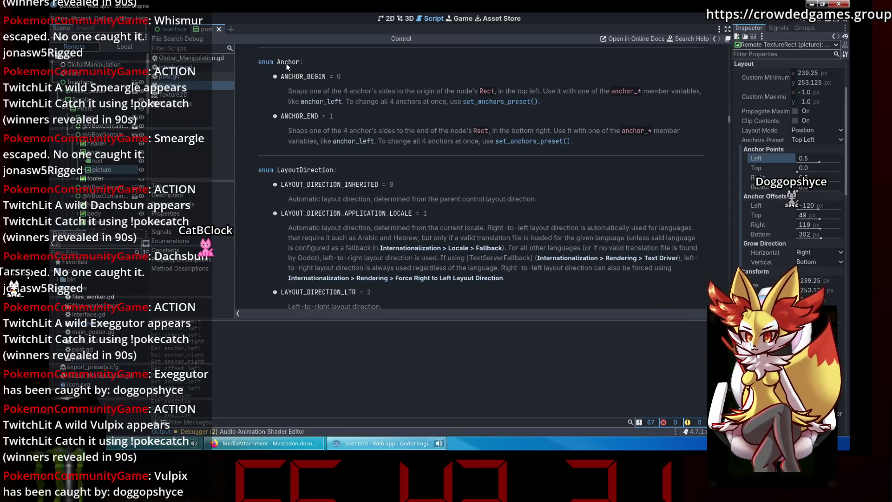
pyautogui.scroll(10, 394, 178)
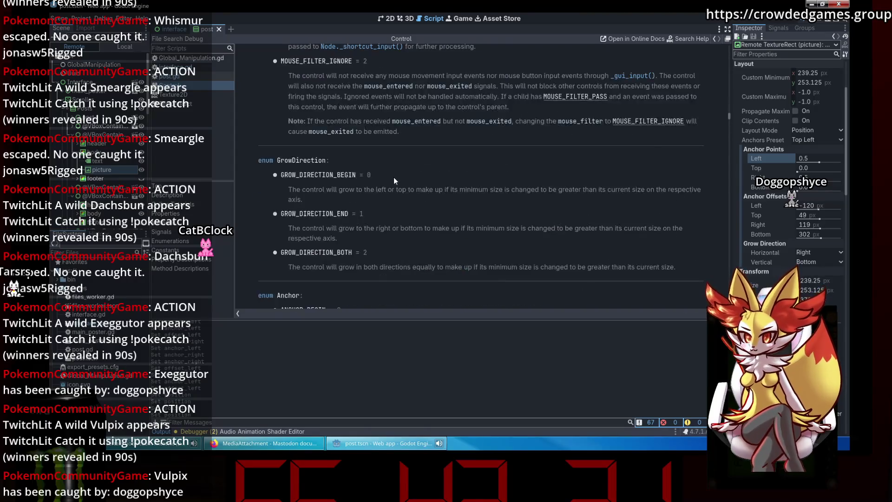
pyautogui.scroll(10, 394, 177)
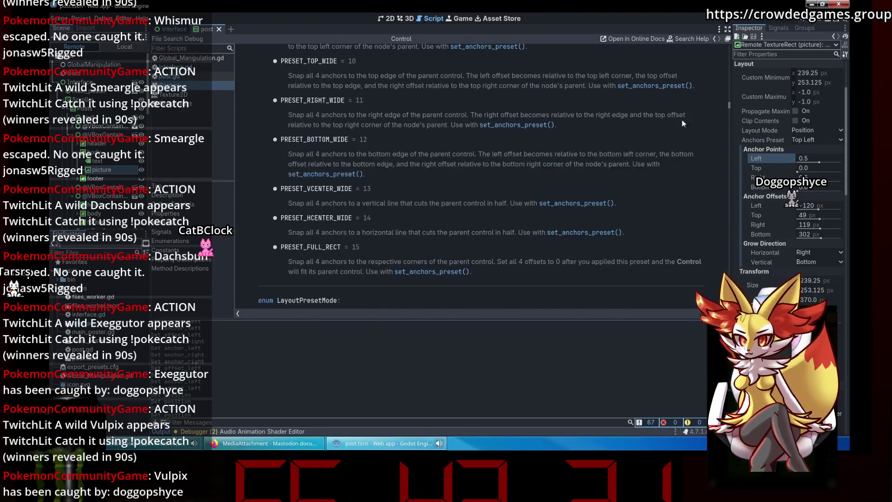
pyautogui.hotkey('ctrl', 'f')
pyautogui.write('se')
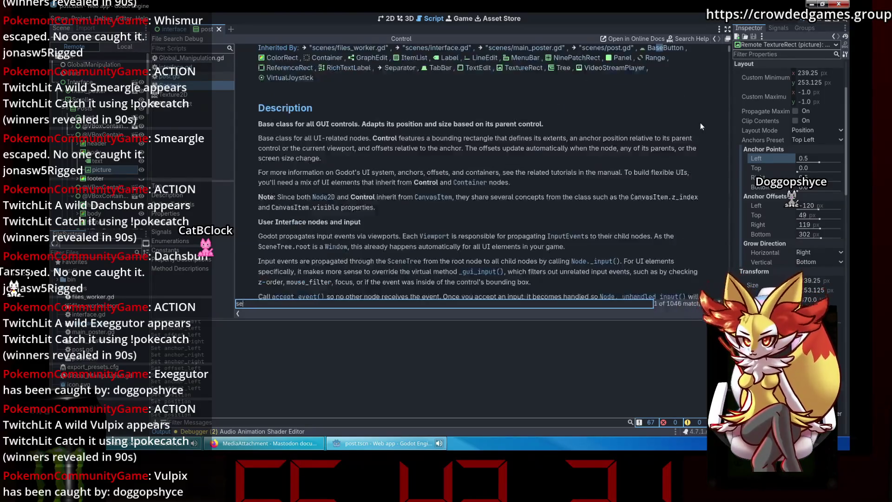
pyautogui.write('t_anchor')
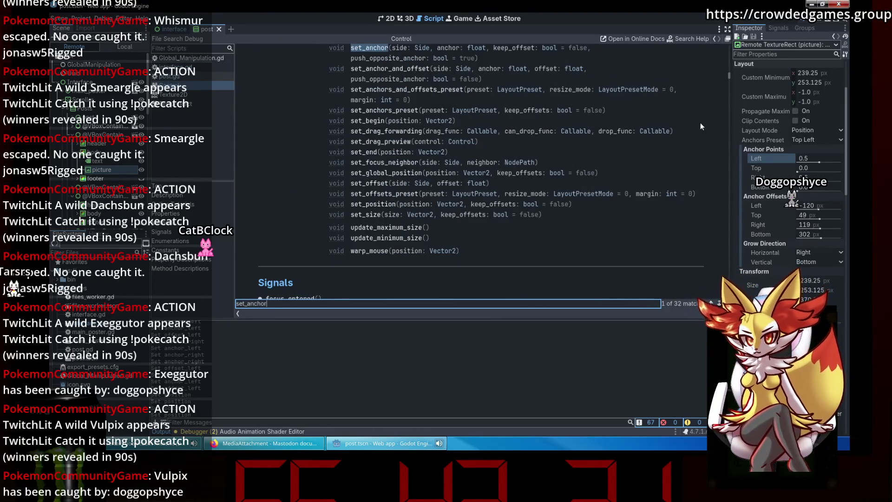
pyautogui.scroll(3, 552, 63)
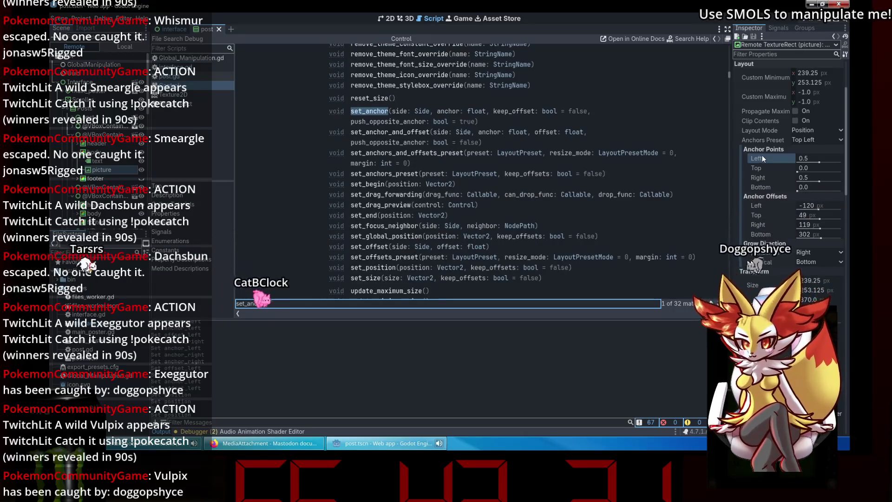
pyautogui.moveTo(762, 158)
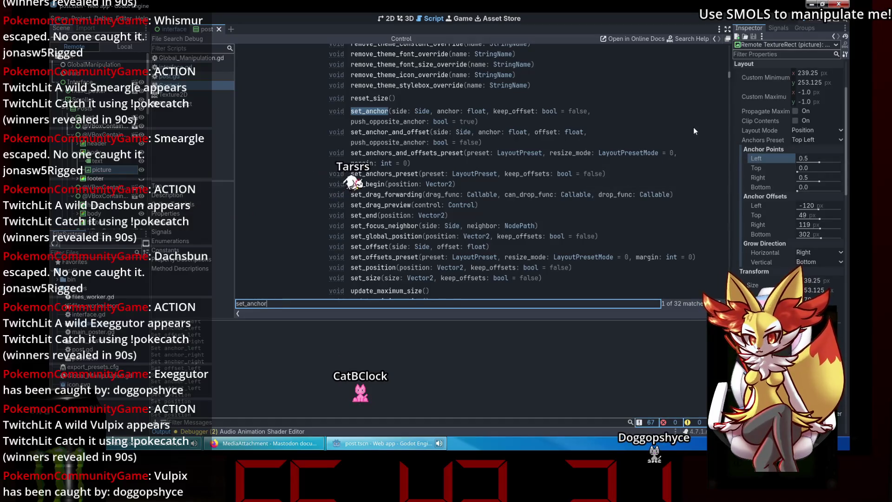
# Step: Return the picture's bottom offset to 302 and try a right offset of 120
pyautogui.click(804, 213)
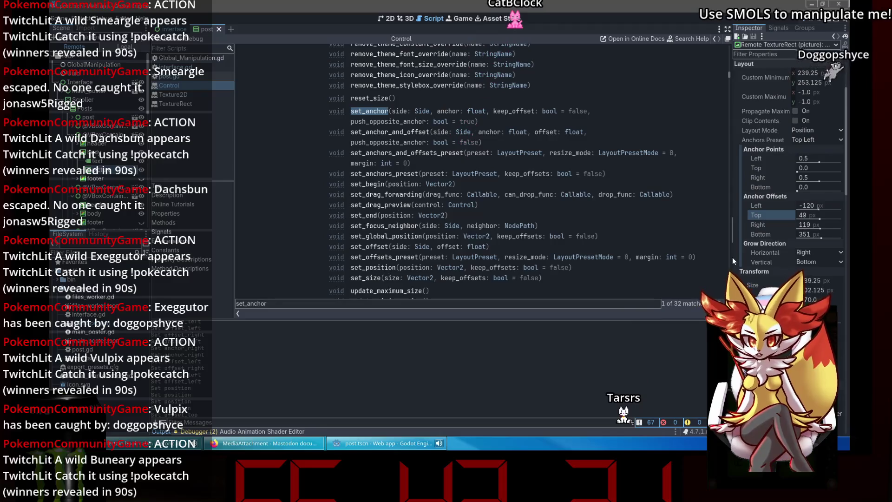
pyautogui.moveTo(806, 234); pyautogui.dragTo(783, 234)
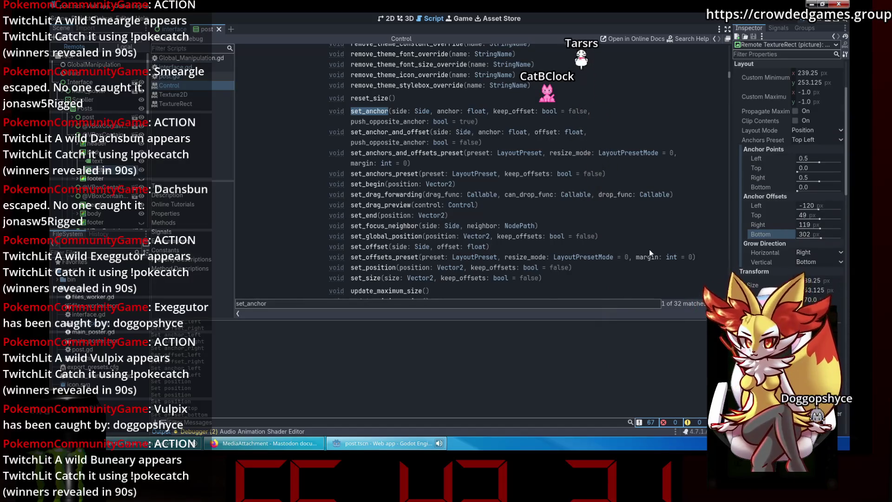
pyautogui.moveTo(803, 205); pyautogui.dragTo(771, 205)
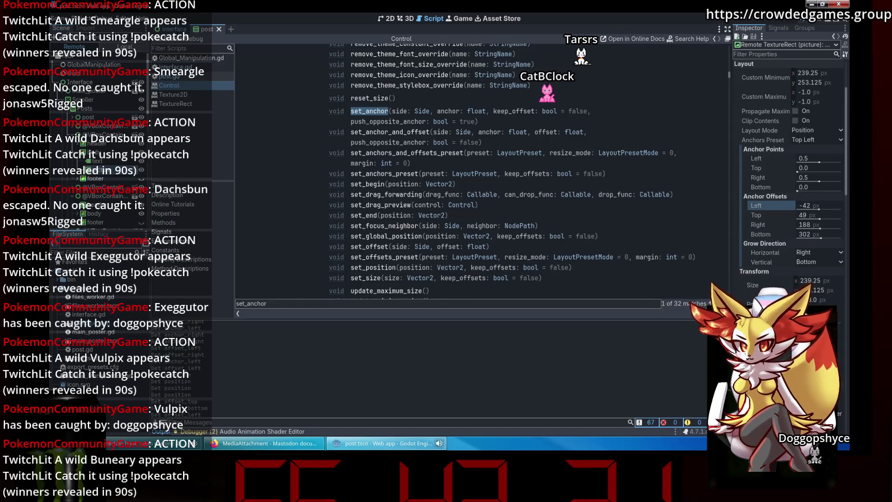
pyautogui.click(819, 207)
pyautogui.click(806, 225)
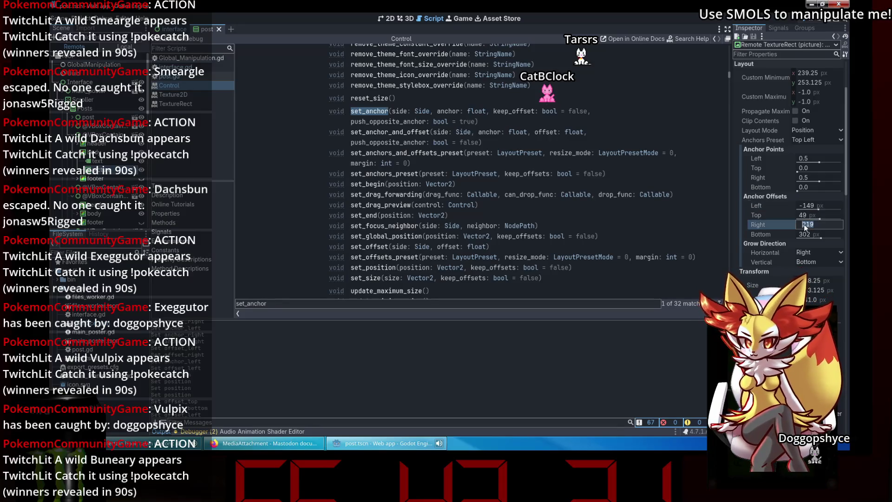
pyautogui.press('BackSpace')
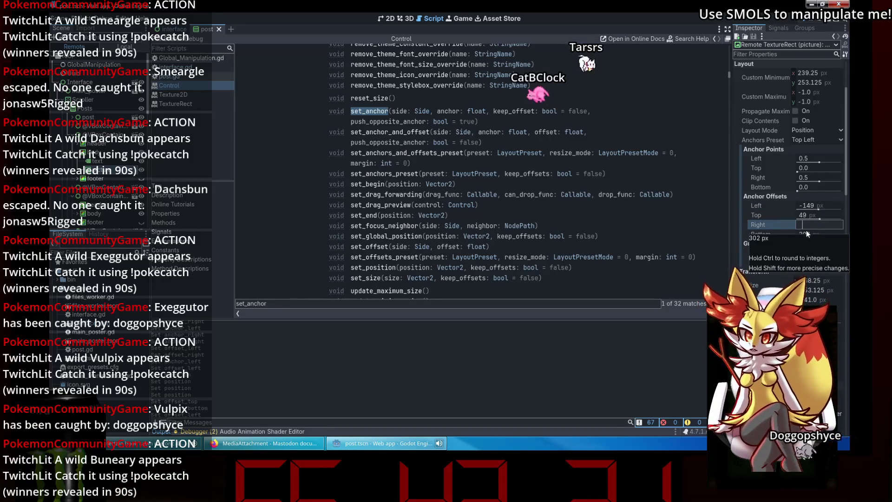
pyautogui.write('120')
pyautogui.press('Return')
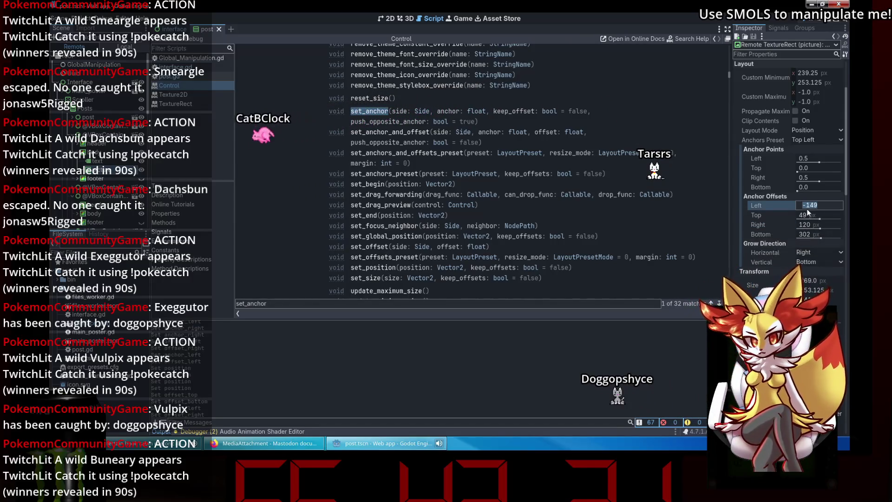
pyautogui.write('0')
# Step: Try a right offset of 240, then settle on left offset -120 and right offset 119
pyautogui.click(812, 224)
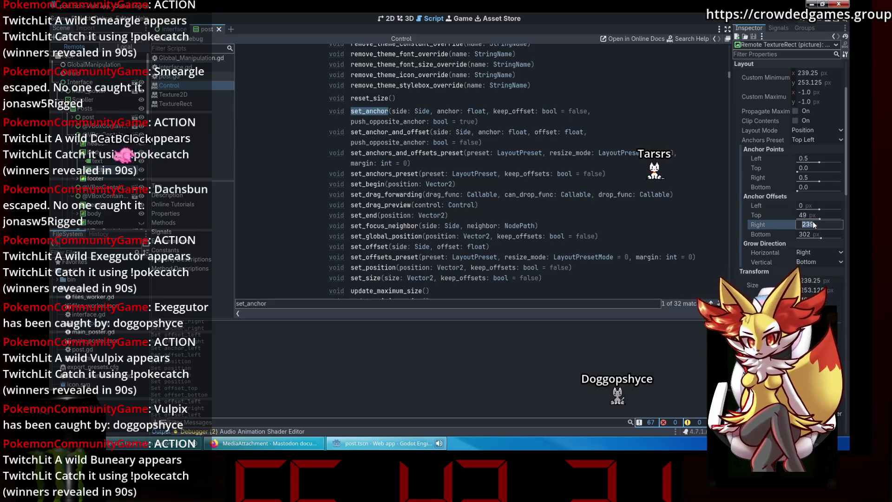
pyautogui.write('240')
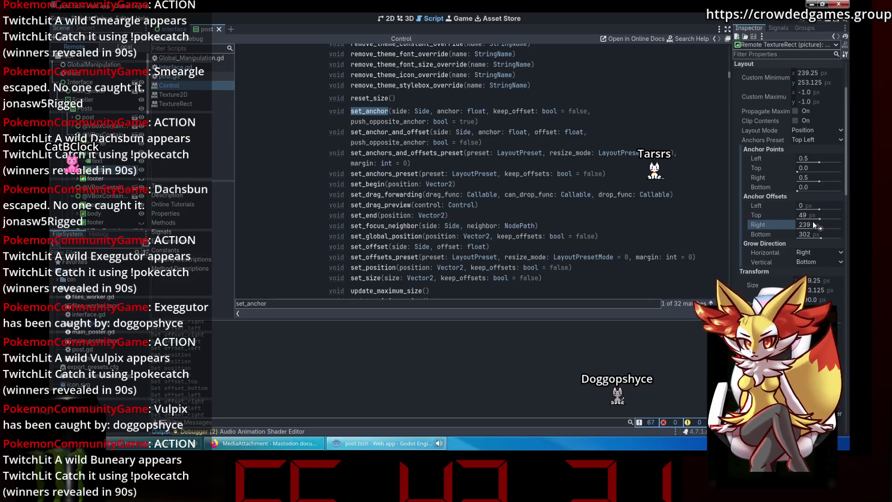
pyautogui.click(813, 207)
pyautogui.write('-120')
pyautogui.press('Return')
pyautogui.click(806, 225)
pyautogui.write('119')
pyautogui.press('Return')
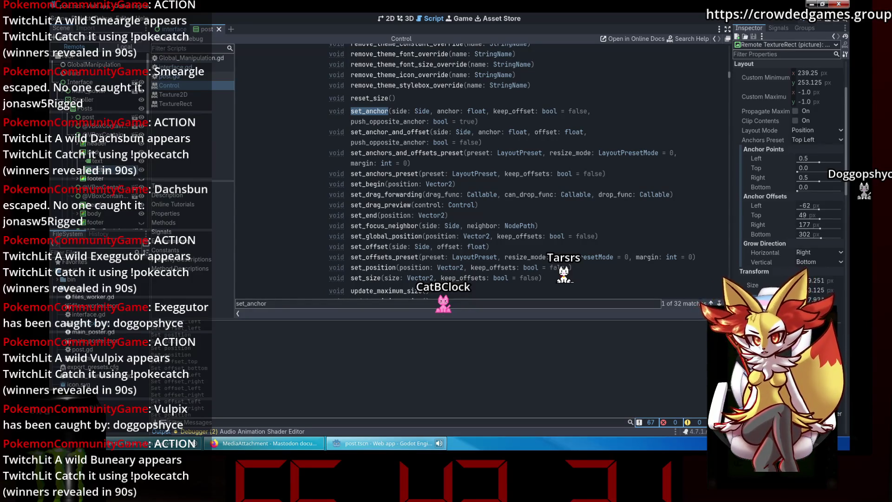
pyautogui.click(804, 207)
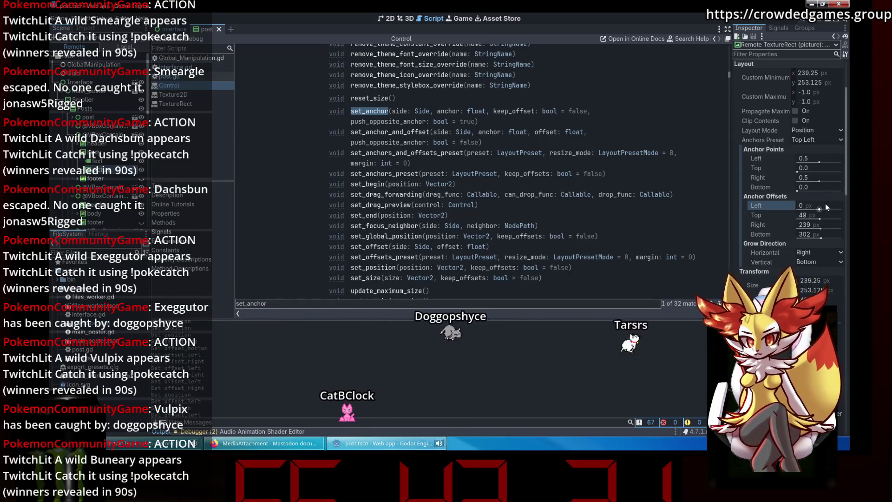
# Step: Inspect the picture's right anchor offset in the remote Inspector
pyautogui.click(811, 227)
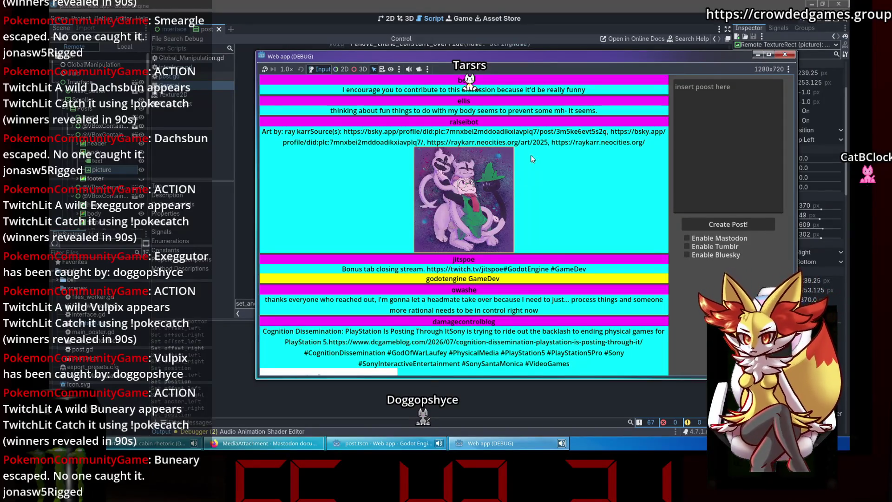
# Step: Close the web app with Alt+F4 and return to the post.gd script
pyautogui.hotkey('alt', 'F4')
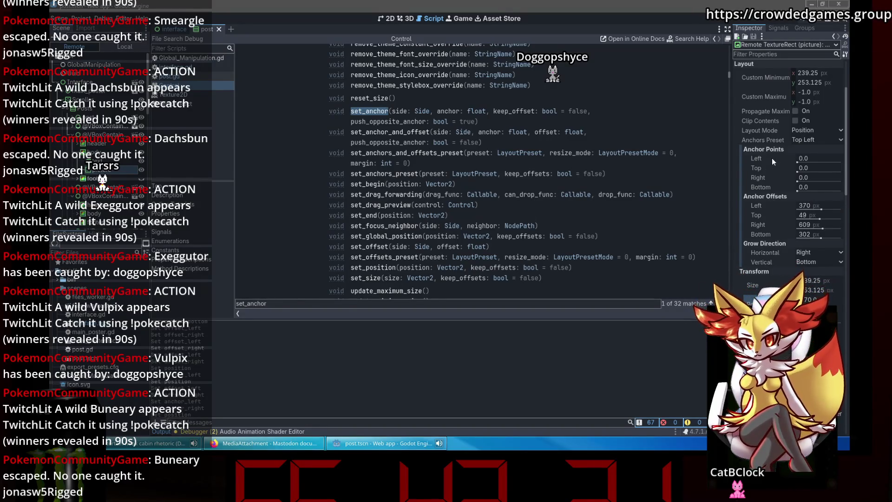
pyautogui.moveTo(772, 162)
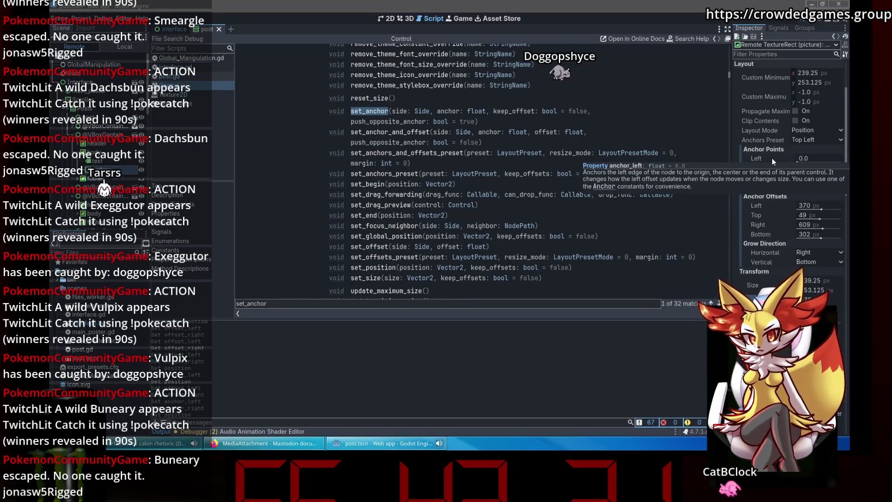
pyautogui.click(170, 77)
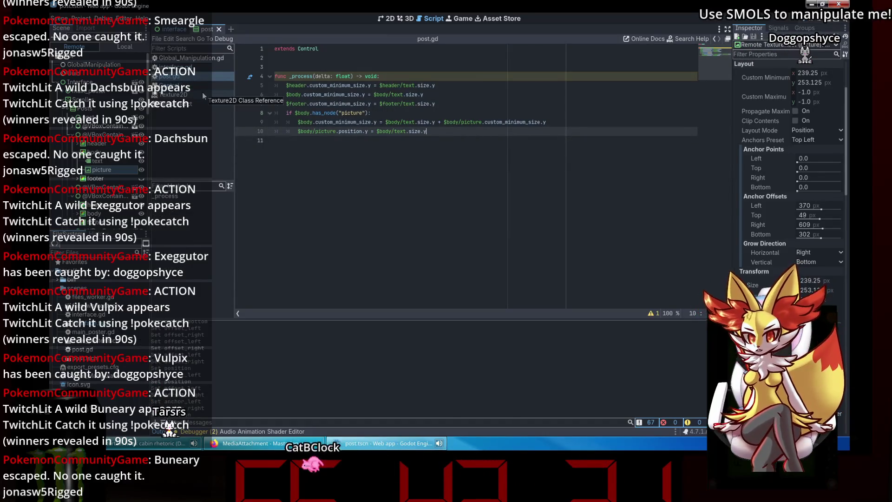
# Step: Start line 11 with $body/picture.set_anchor_and_offset(anchor_left, 0.5, ...), checking set_anchor in the docs
pyautogui.press('Return')
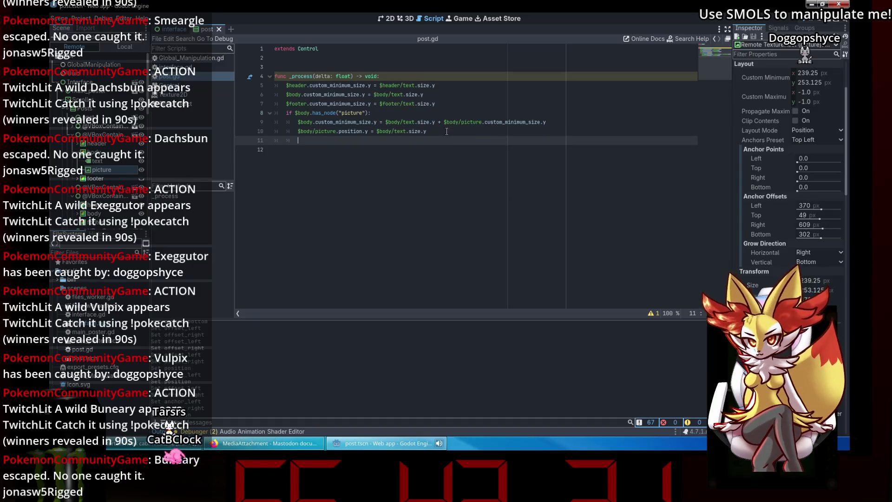
pyautogui.write('$body/picture')
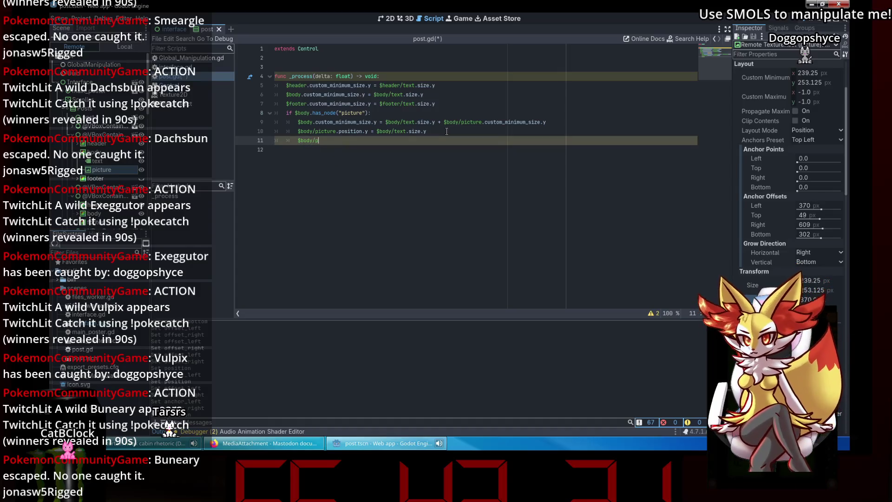
pyautogui.write('.s')
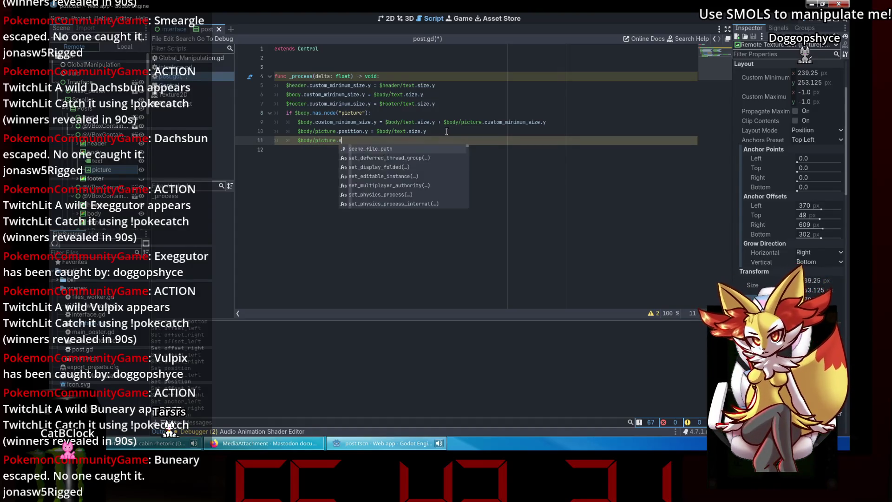
pyautogui.write('et_anchor(')
pyautogui.press('Return')
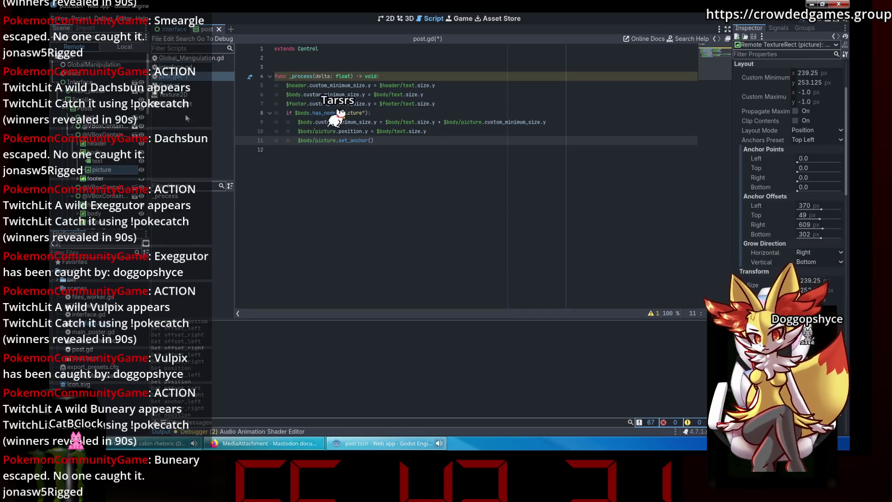
pyautogui.hotkey('alt', 'F1')
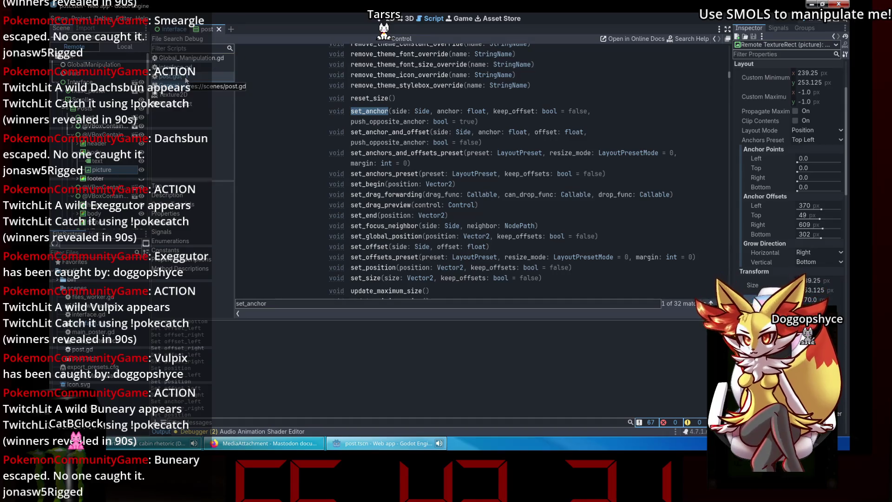
pyautogui.click(185, 78)
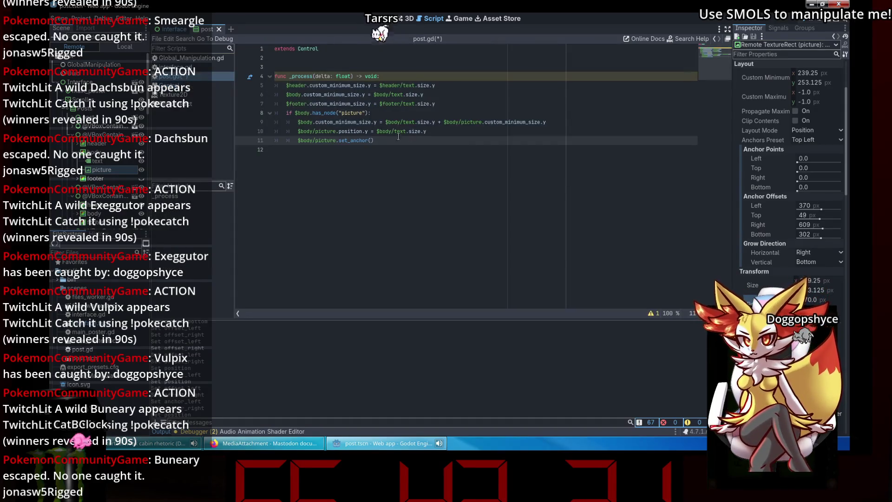
pyautogui.write('_and_offset')
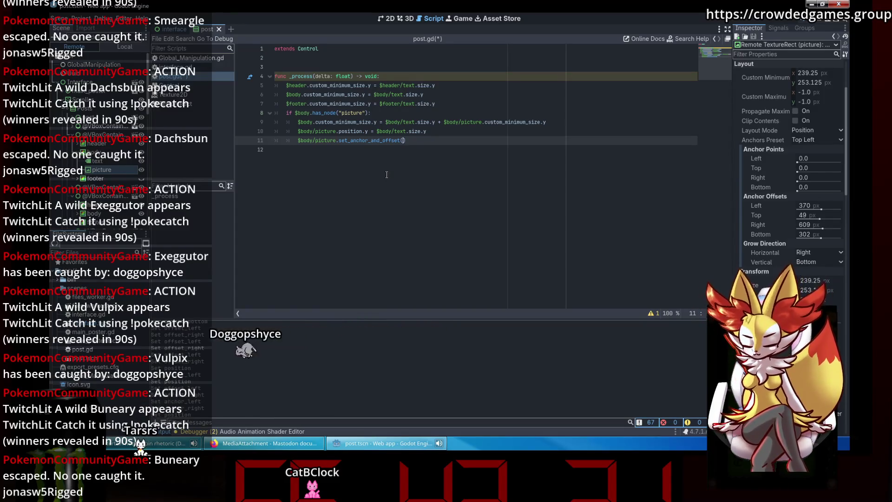
pyautogui.write('_left,')
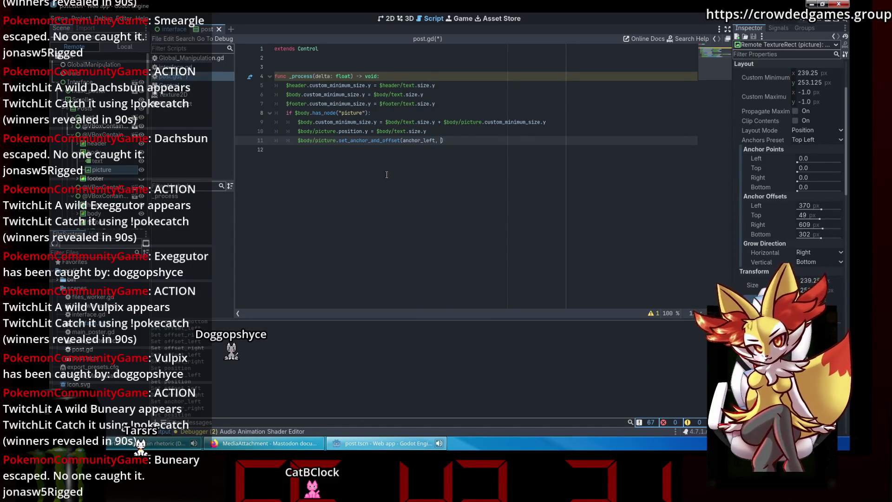
pyautogui.write('0.5')
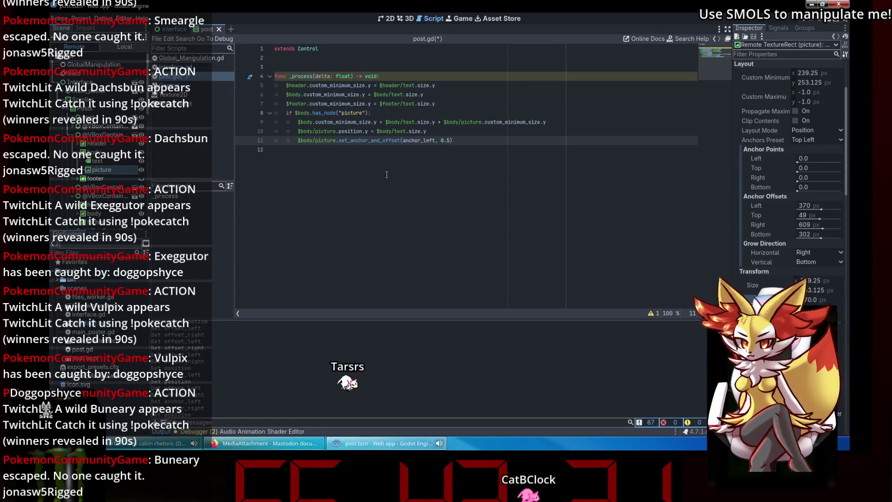
pyautogui.write(', -12')
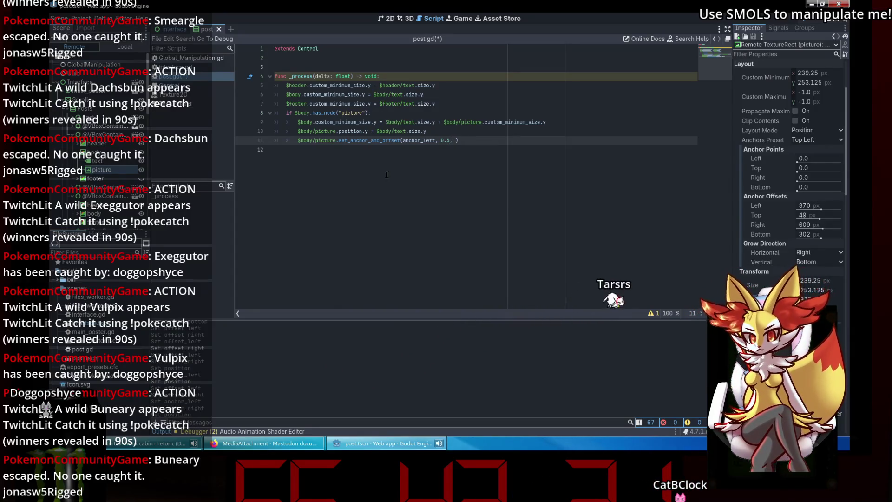
# Step: Use $body.custom_minimum_size.y / 2 as the offset, add true, and save post.gd
pyautogui.moveTo(428, 131); pyautogui.dragTo(415, 131)
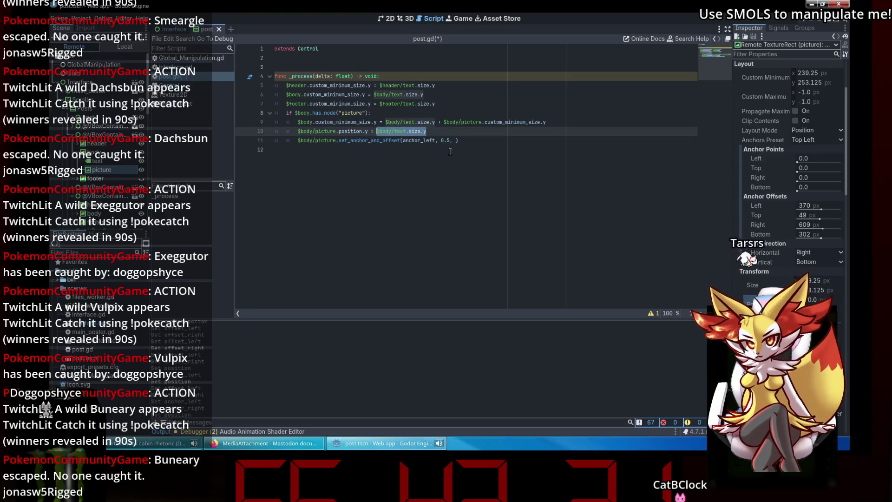
pyautogui.click(437, 134)
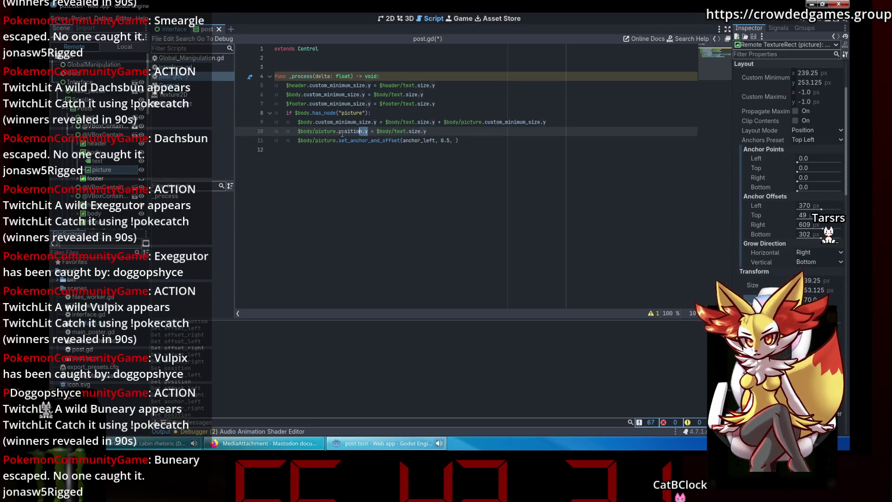
pyautogui.click(335, 158)
pyautogui.click(375, 122)
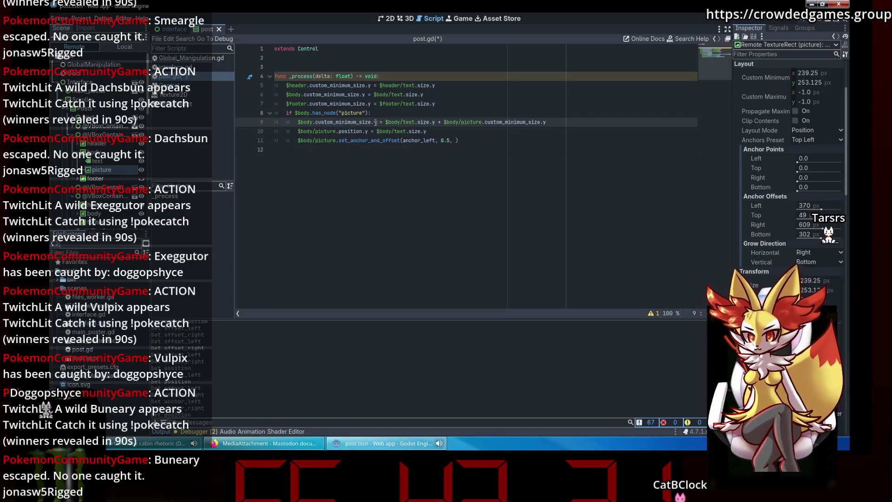
pyautogui.click(455, 140)
pyautogui.write('$body.custom_minimum_size.y')
pyautogui.write('/ 2, ')
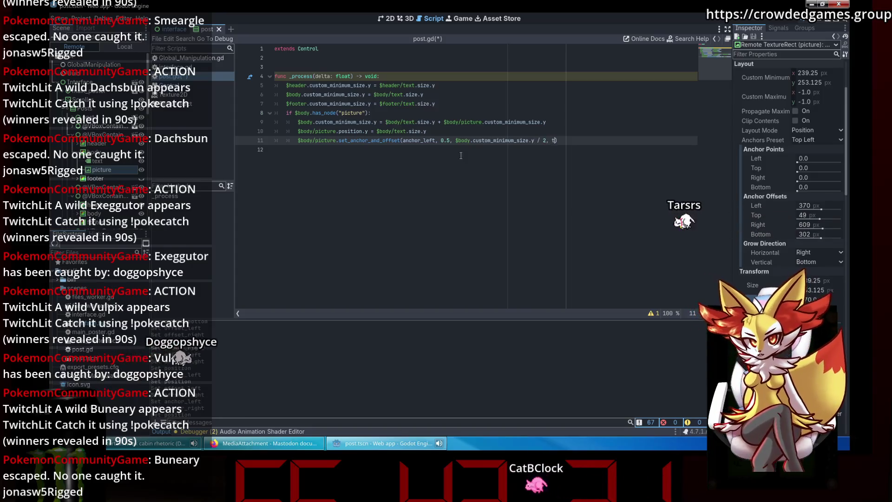
pyautogui.write('true')
pyautogui.click(460, 156)
pyautogui.hotkey('ctrl', 's')
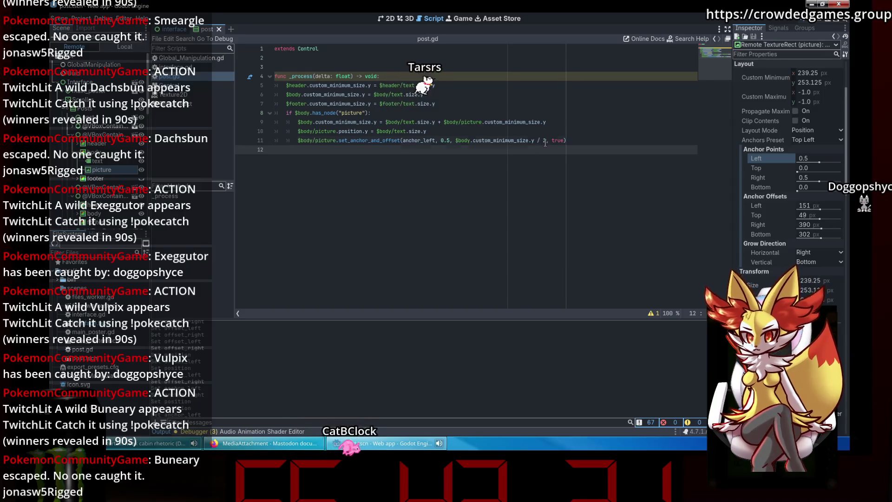
# Step: Run the web app with F5 to test the current picture layout
pyautogui.moveTo(546, 140); pyautogui.dragTo(535, 140)
pyautogui.press('Return')
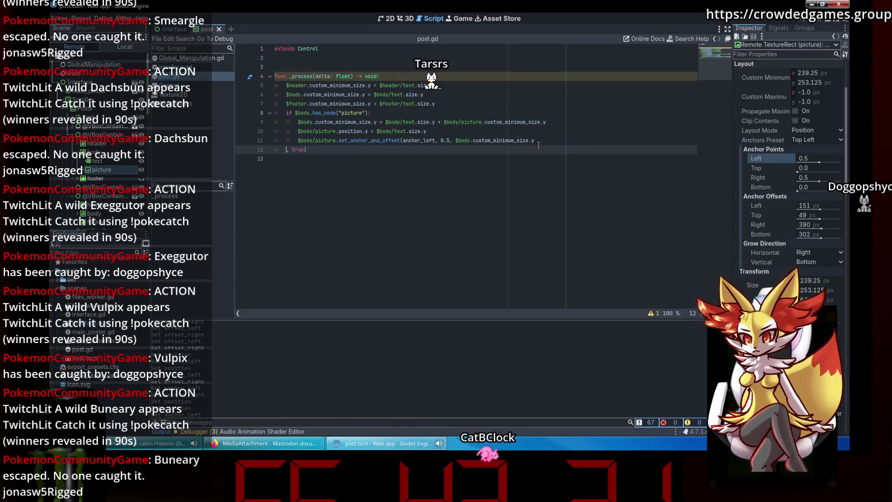
pyautogui.hotkey('ctrl', 'z')
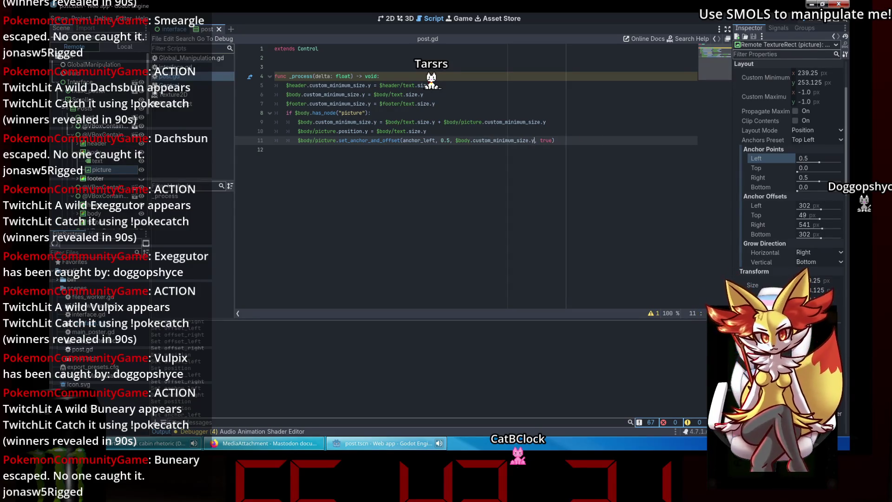
pyautogui.press('F5')
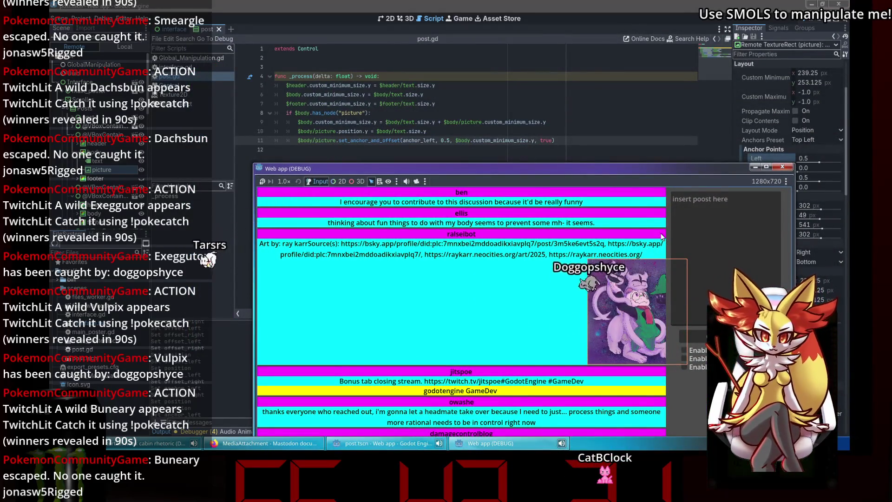
# Step: Reduce line 11 to $body/picture.set_anchor(anchor_left, 0.5, true) and check the running app
pyautogui.click(622, 138)
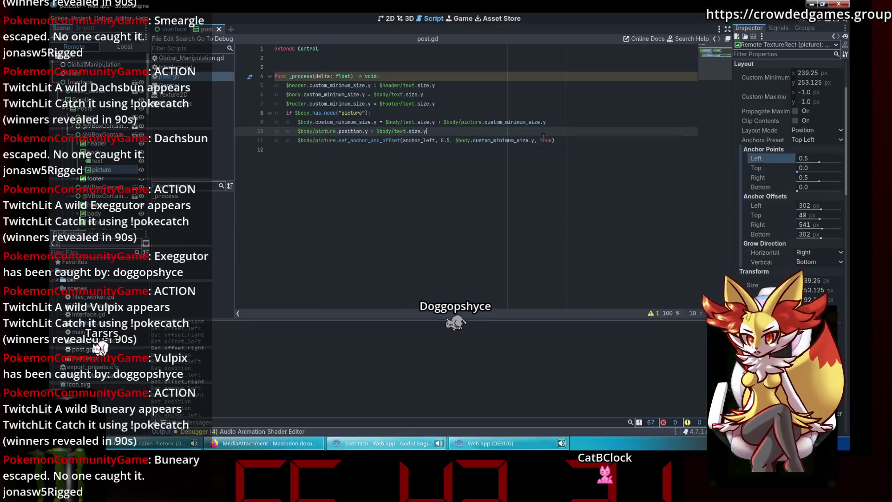
pyautogui.click(537, 141)
pyautogui.write('/ 2')
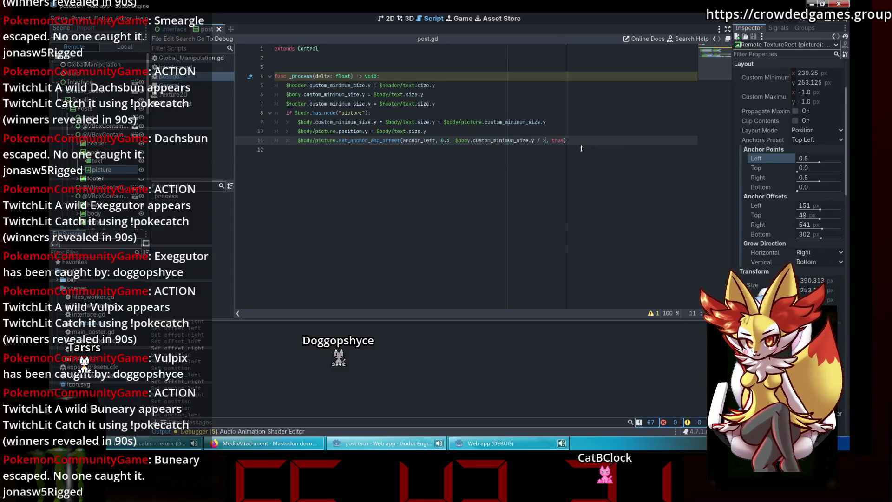
pyautogui.hotkey('ctrl', 'Left')
pyautogui.hotkey('ctrl', 'Left')
pyautogui.hotkey('ctrl', 'Left')
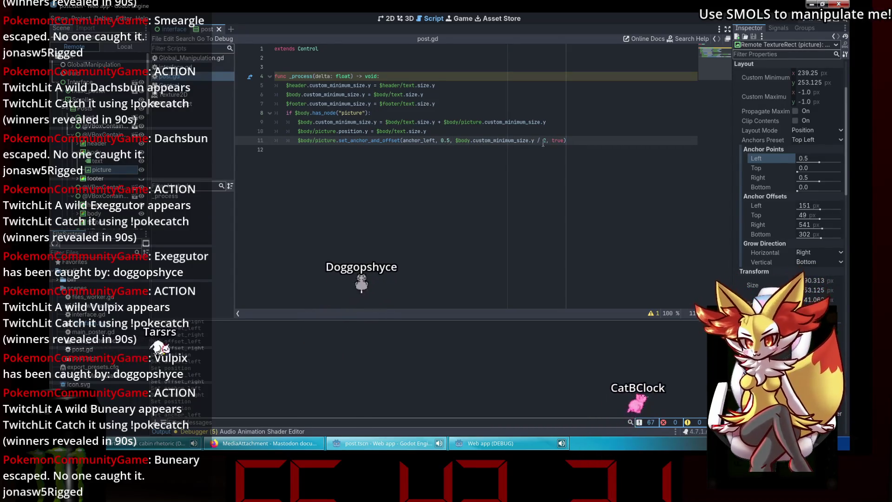
pyautogui.press('Left')
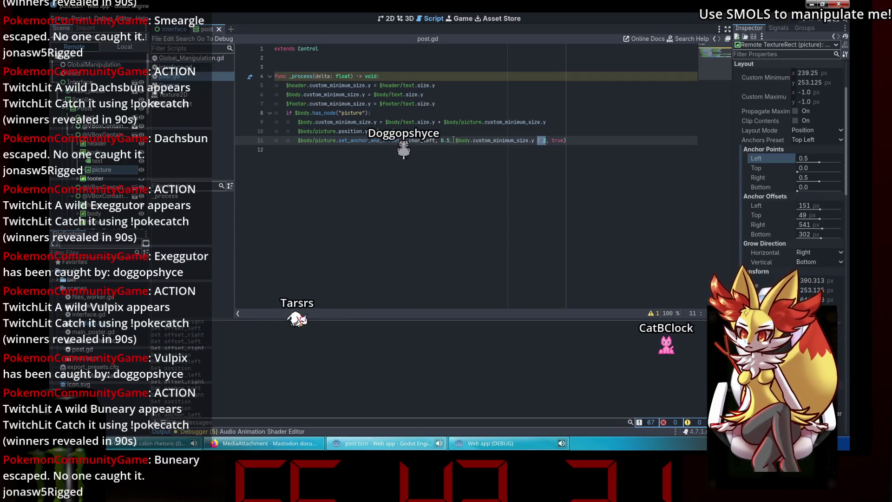
pyautogui.moveTo(461, 144); pyautogui.dragTo(453, 142)
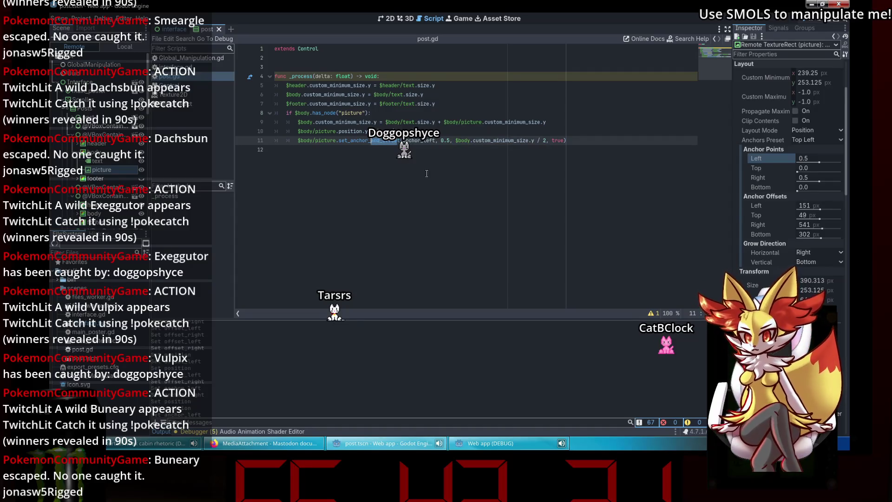
pyautogui.press('BackSpace')
pyautogui.press('BackSpace')
pyautogui.press('BackSpace')
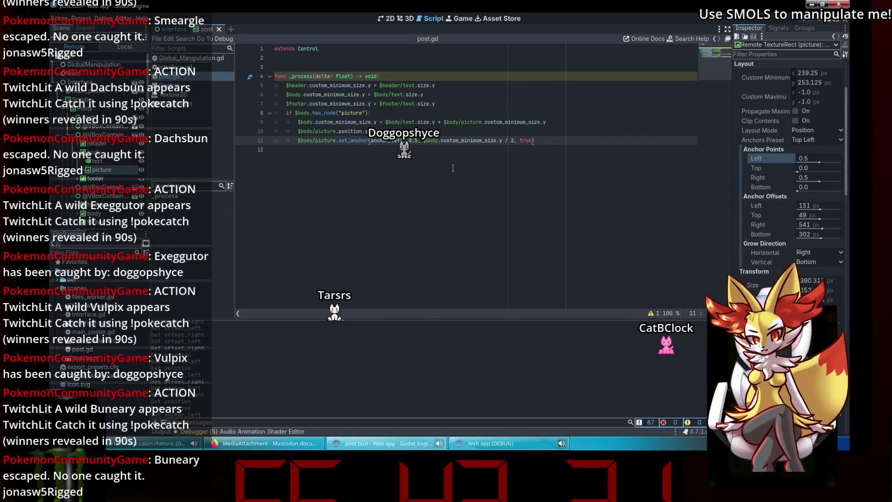
pyautogui.moveTo(514, 140); pyautogui.dragTo(497, 140)
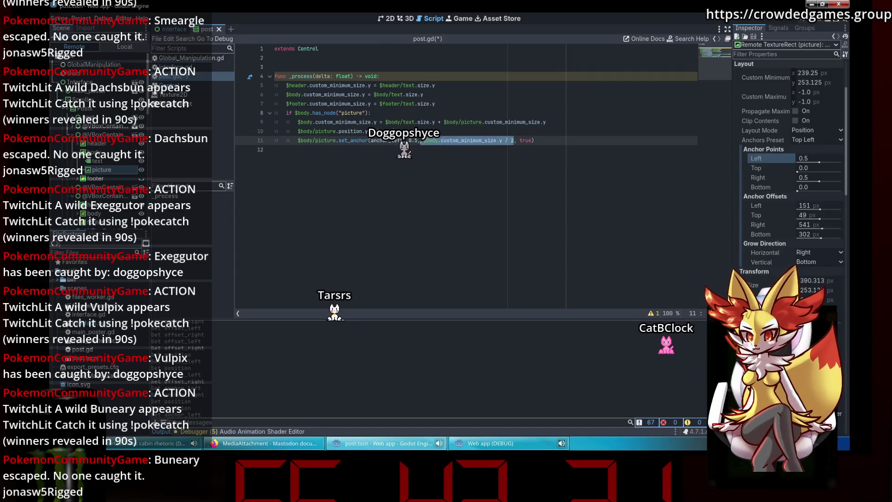
pyautogui.press('BackSpace')
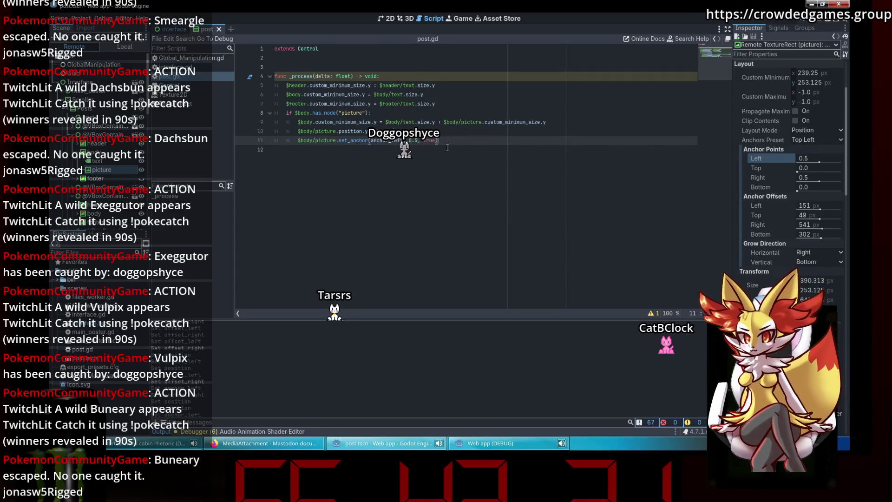
pyautogui.click(521, 451)
pyautogui.moveTo(545, 178); pyautogui.dragTo(433, 80)
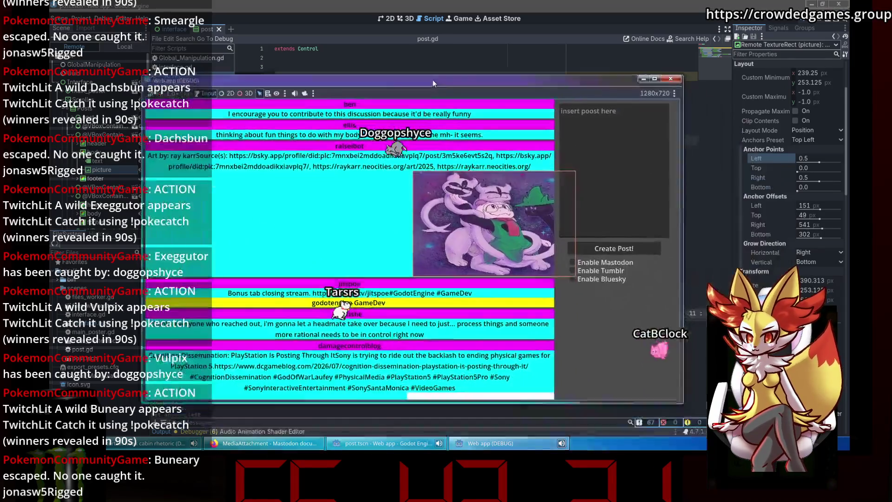
pyautogui.click(812, 226)
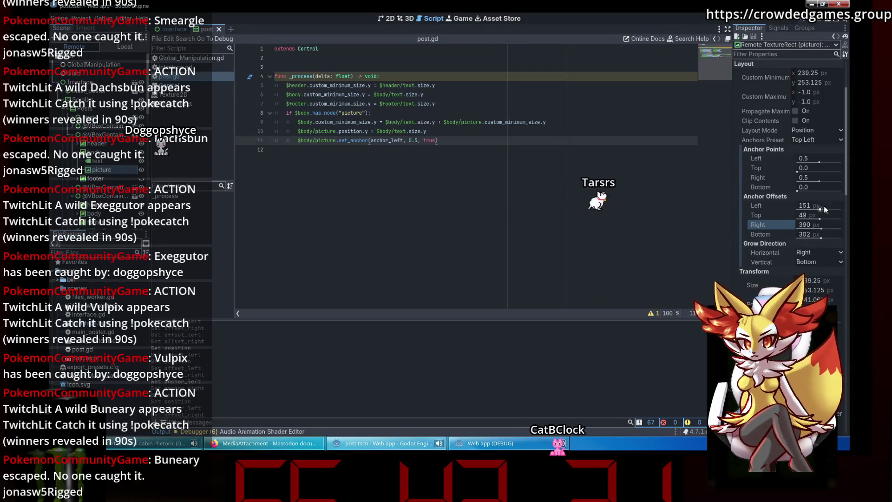
# Step: Set the running picture's Anchor Offsets to Left 0 and Right 239
pyautogui.click(811, 206)
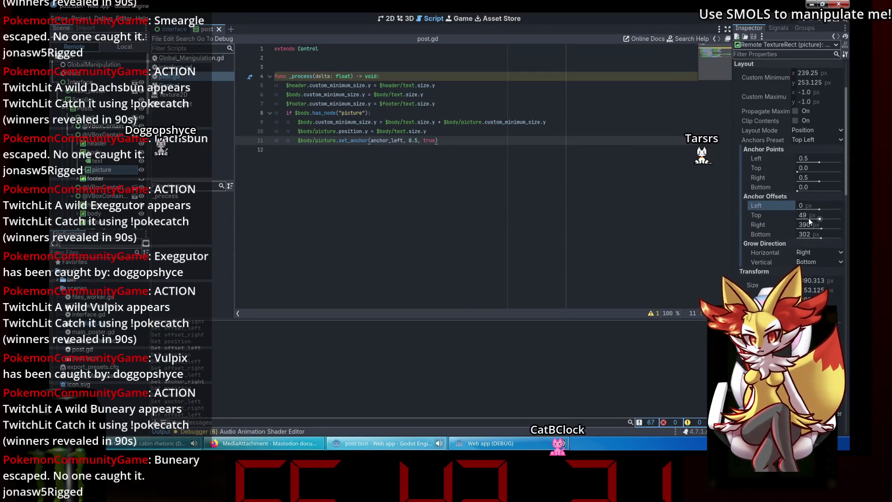
pyautogui.click(812, 225)
pyautogui.write('239')
pyautogui.press('Return')
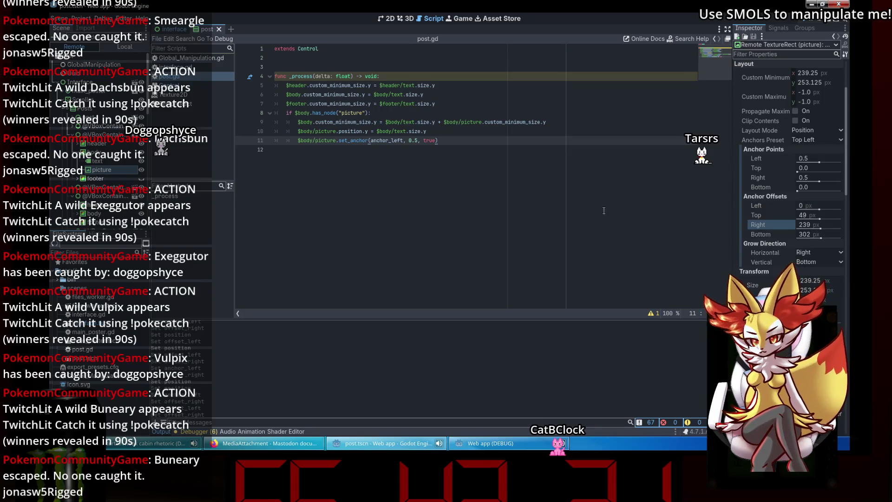
# Step: Scroll the running web app feed to check the centred post images
pyautogui.click(511, 445)
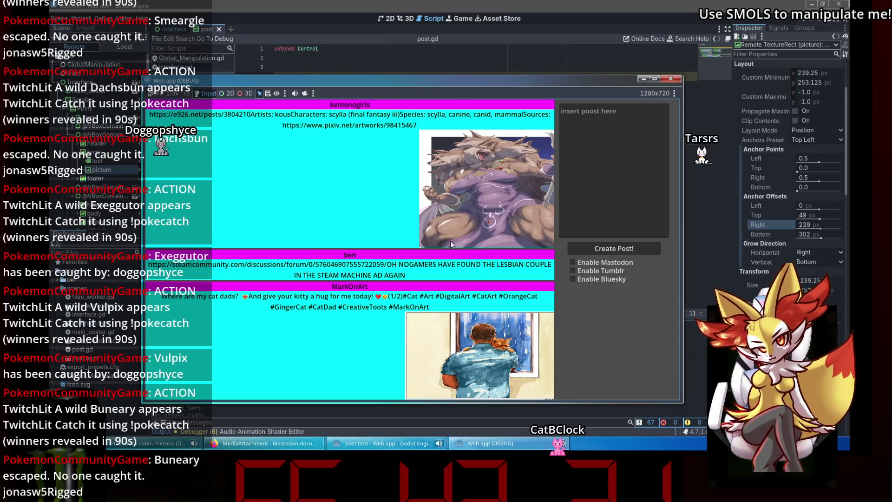
pyautogui.scroll(-2, 450, 240)
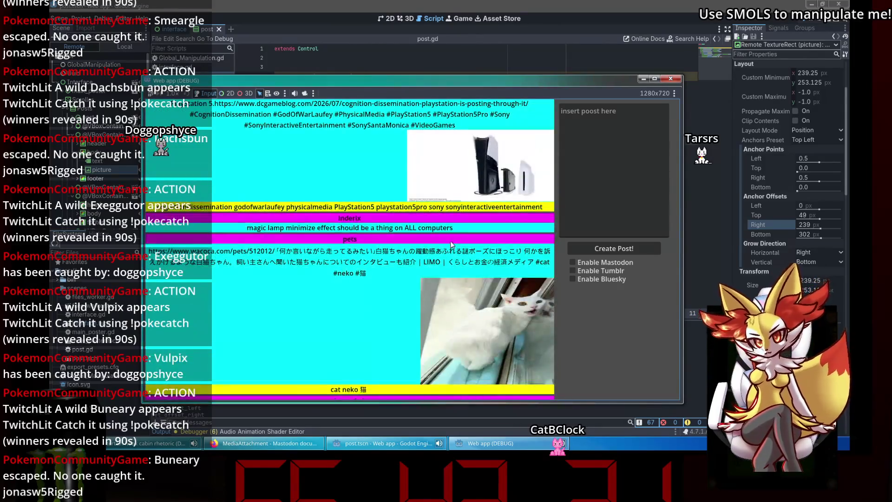
pyautogui.scroll(3, 460, 246)
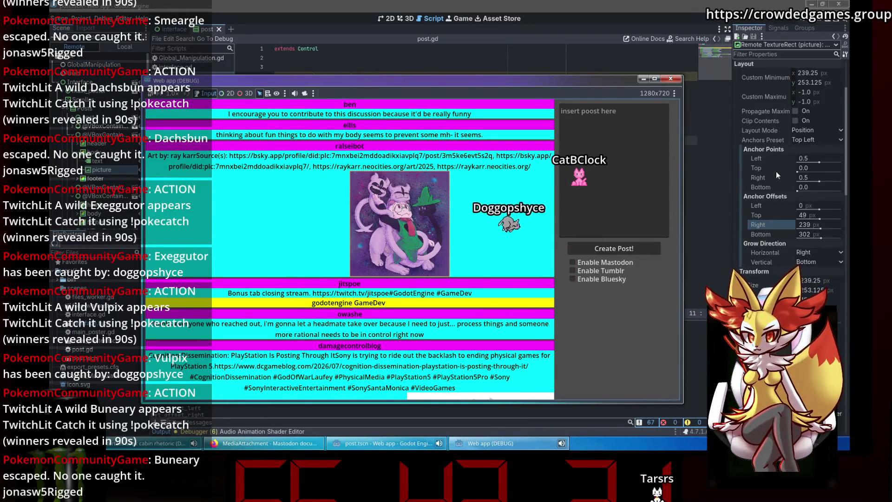
pyautogui.click(812, 158)
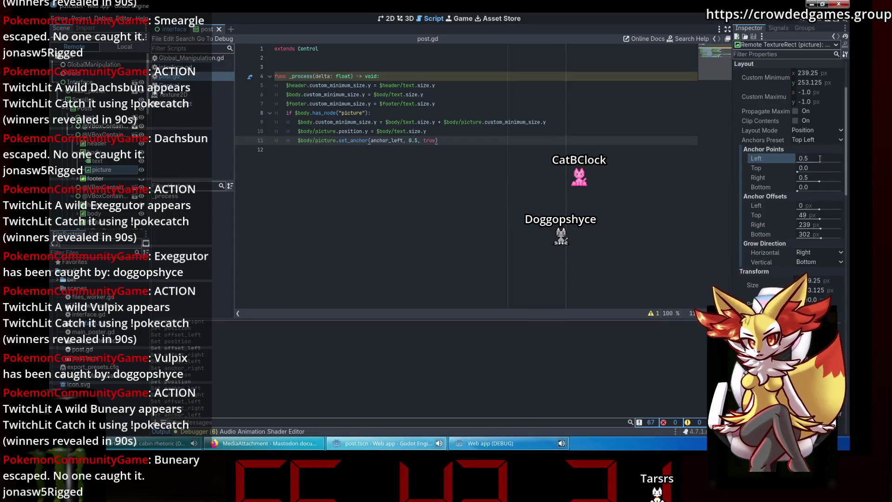
# Step: Change the anchor value on line 11 to 0.375 and save post.gd
pyautogui.click(416, 140)
pyautogui.write('2')
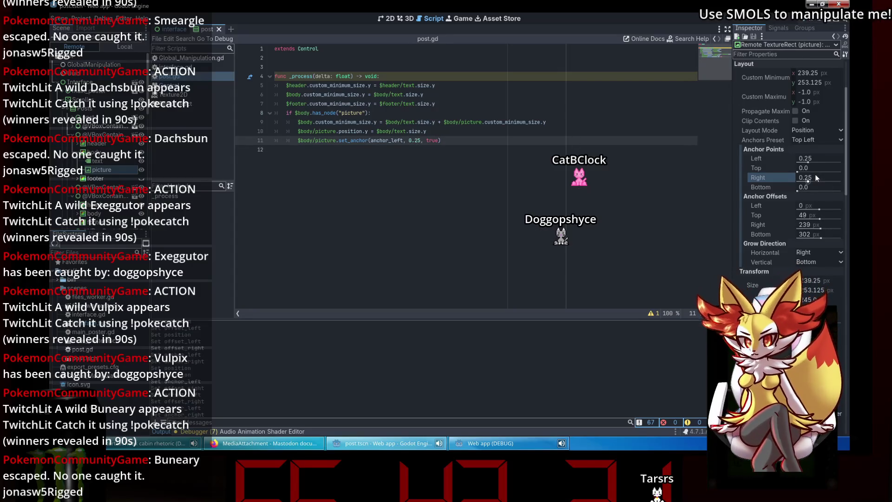
pyautogui.click(466, 447)
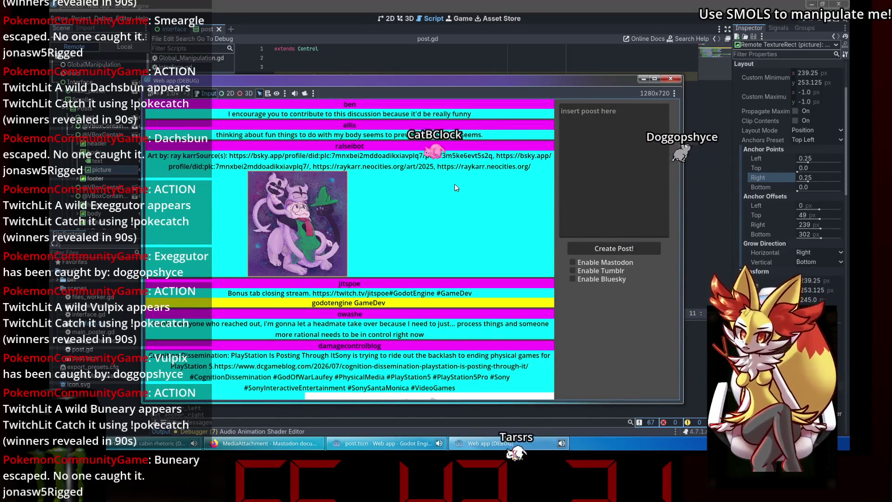
pyautogui.hotkey('alt', 'Tab')
pyautogui.doubleClick(417, 140)
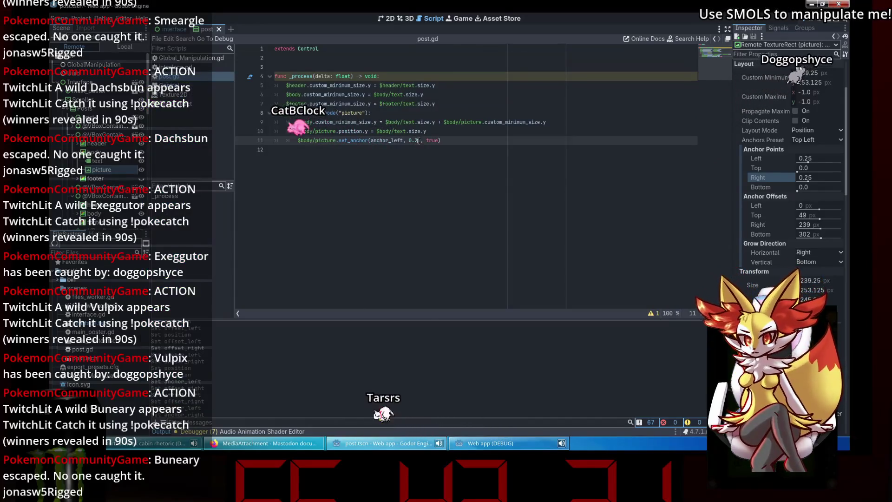
pyautogui.write('375')
pyautogui.hotkey('ctrl', 's')
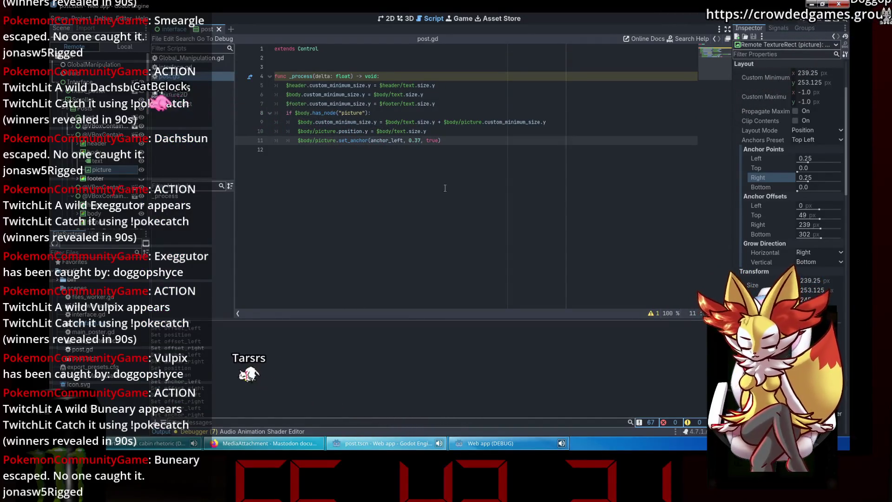
# Step: Check the web app feed, close it, stop the game and run it again
pyautogui.click(532, 446)
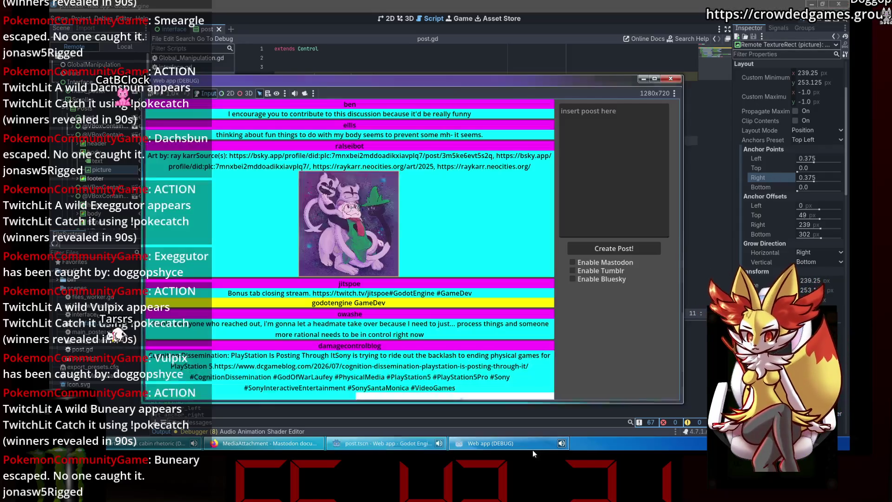
pyautogui.scroll(-2, 432, 222)
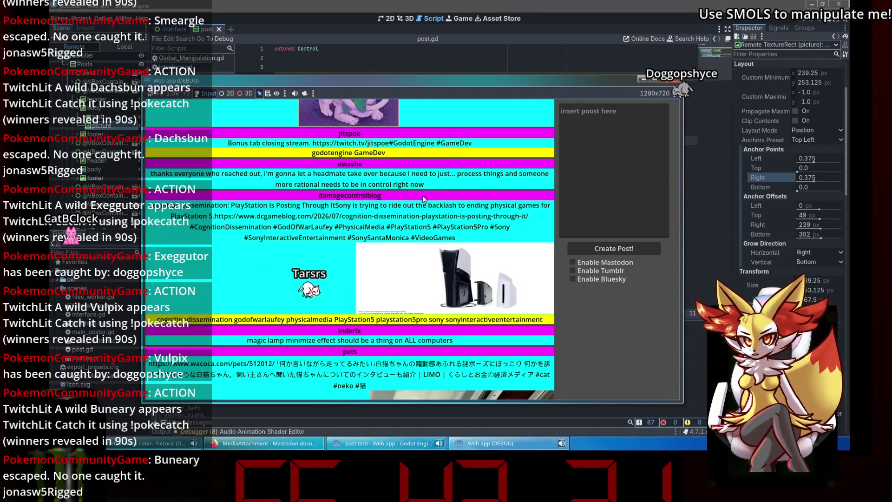
pyautogui.moveTo(357, 82); pyautogui.dragTo(368, 79)
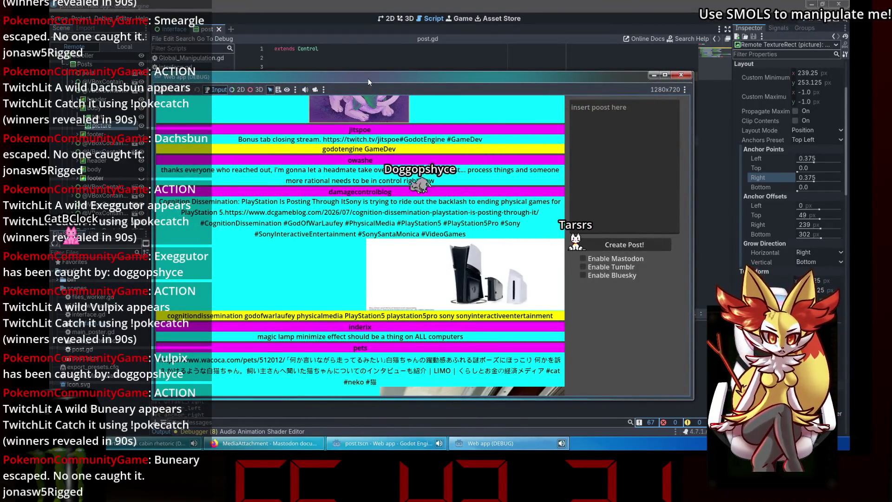
pyautogui.click(680, 75)
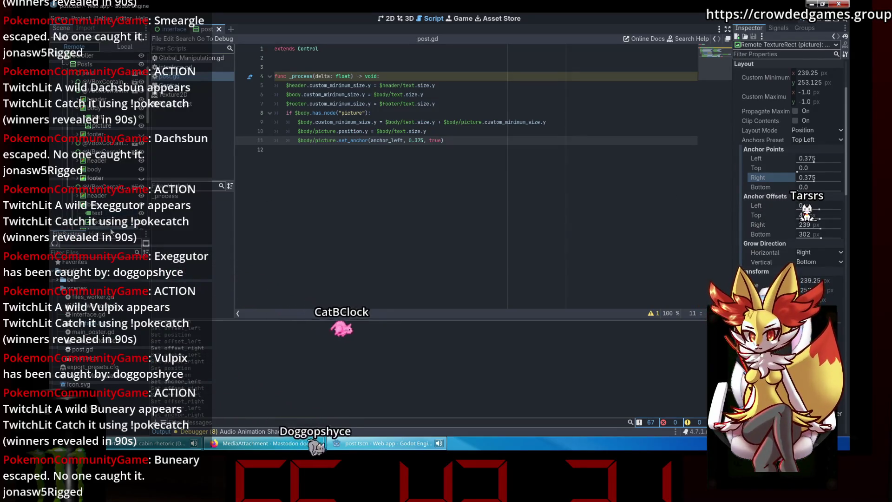
pyautogui.click(801, 20)
pyautogui.click(801, 20)
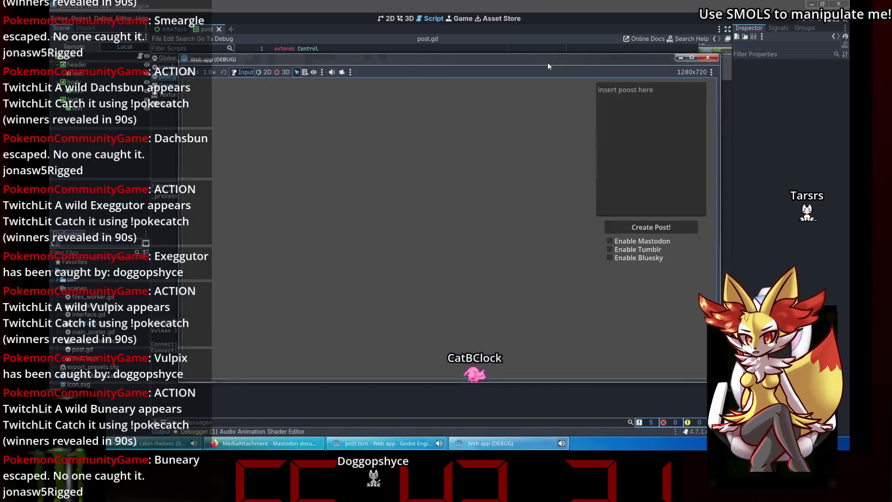
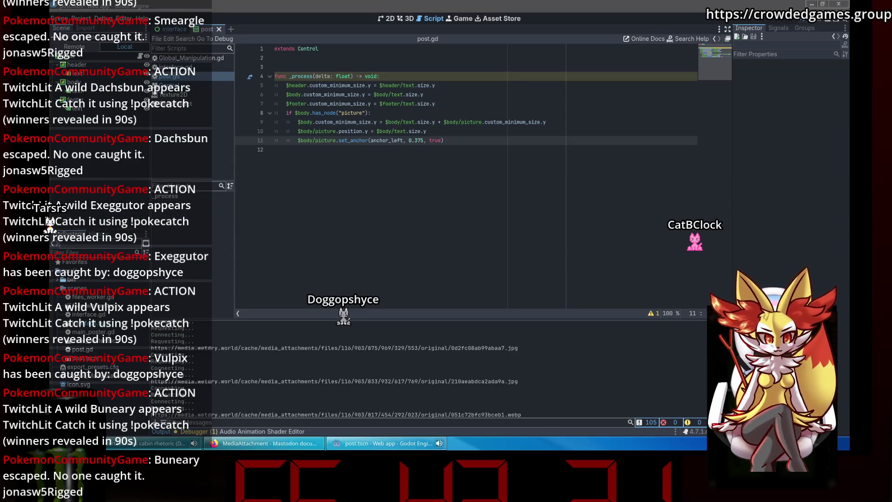
# Step: Review post.gd and the Control and TextureRect docs, then open interface.gd
pyautogui.click(447, 137)
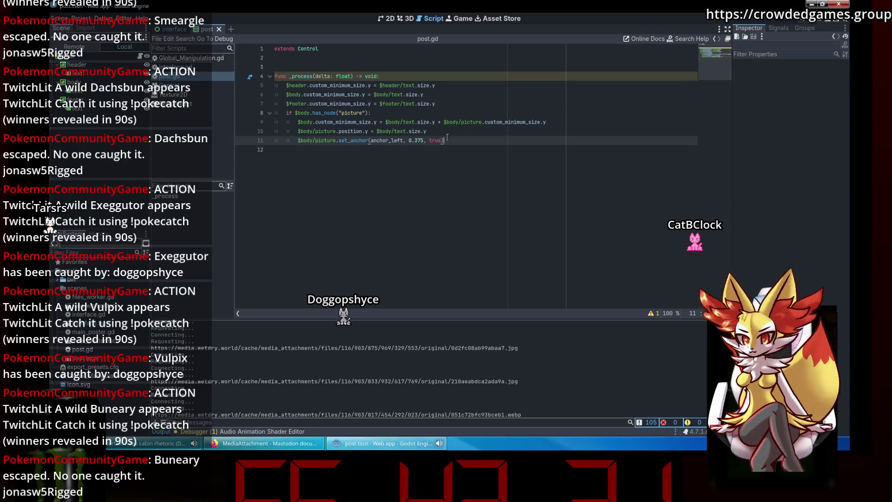
pyautogui.click(463, 130)
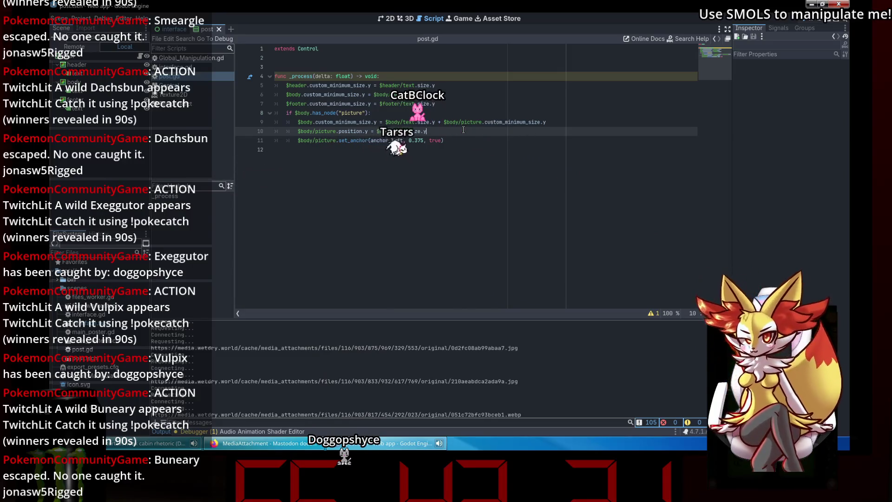
pyautogui.click(203, 89)
pyautogui.click(197, 81)
pyautogui.click(195, 74)
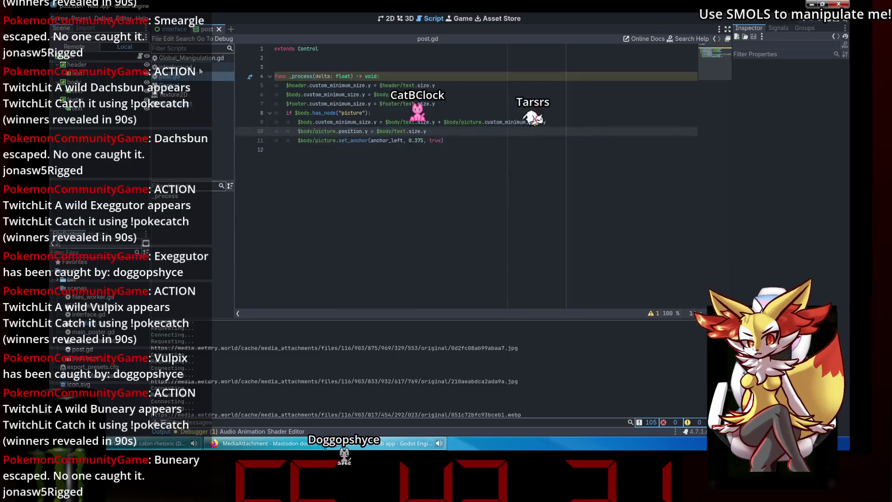
pyautogui.click(192, 67)
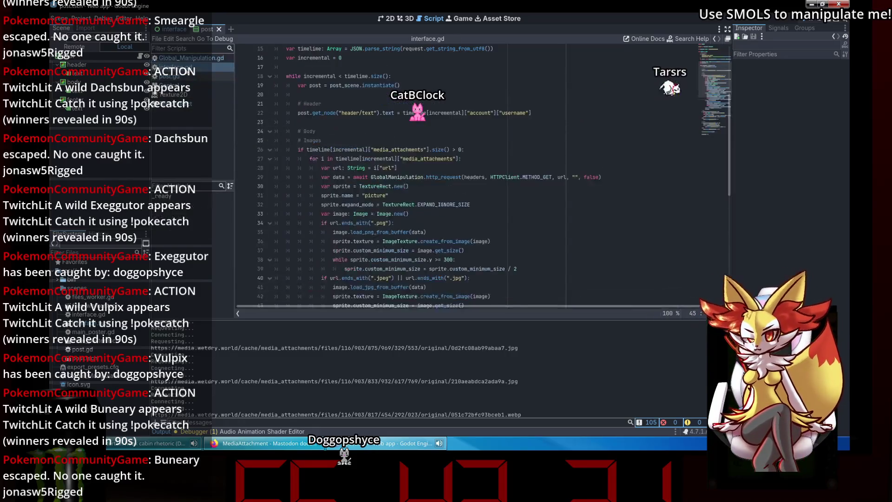
pyautogui.scroll(-3, 545, 165)
pyautogui.scroll(-6, 469, 148)
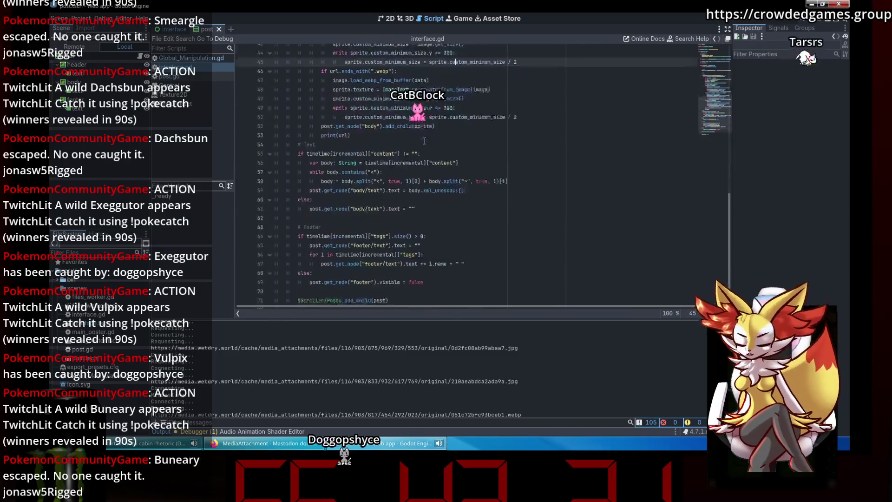
pyautogui.click(424, 138)
pyautogui.scroll(7, 424, 125)
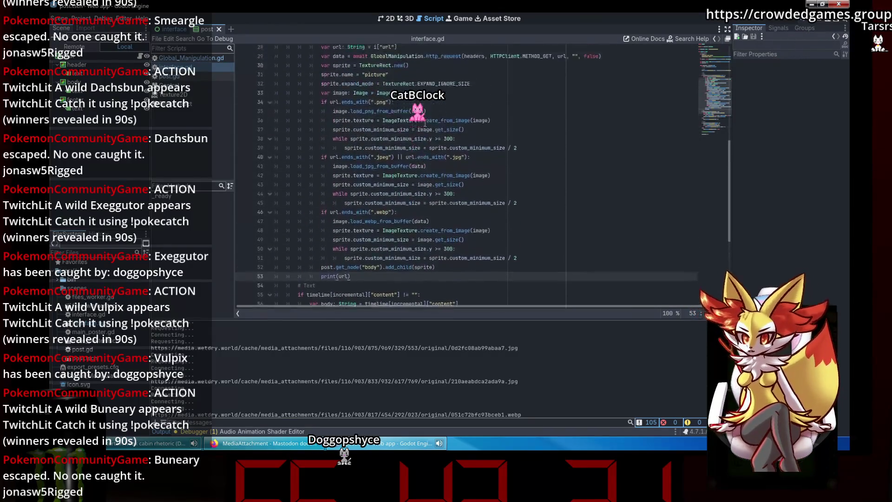
pyautogui.click(474, 94)
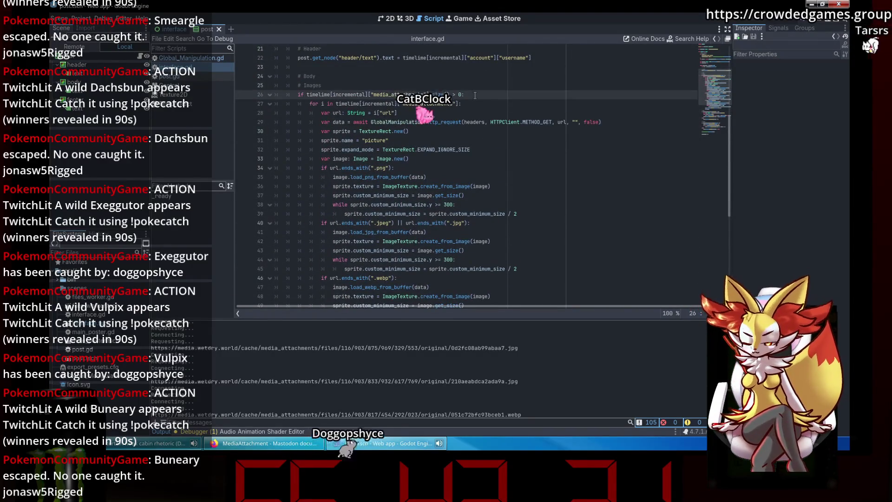
pyautogui.press('Return')
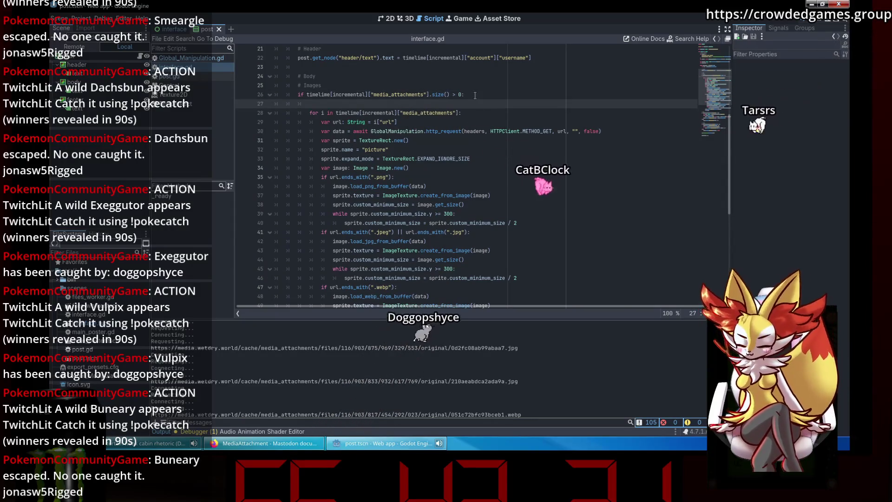
pyautogui.write('sget_n')
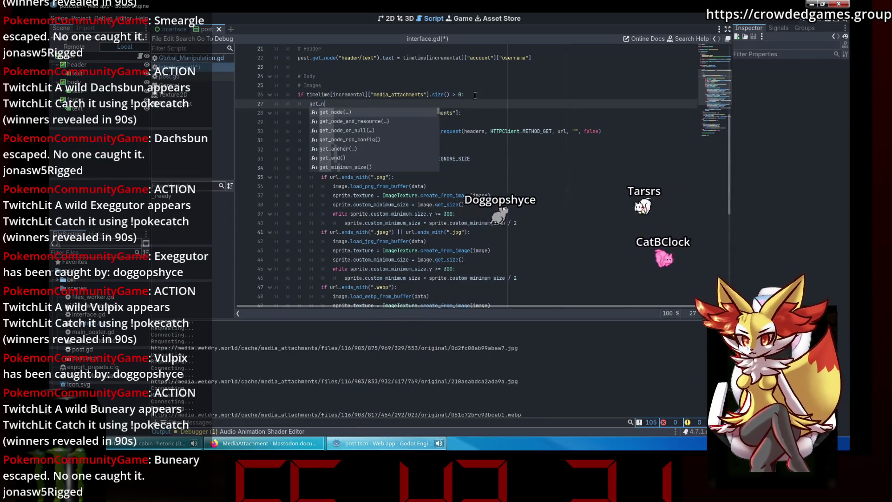
pyautogui.write('ode')
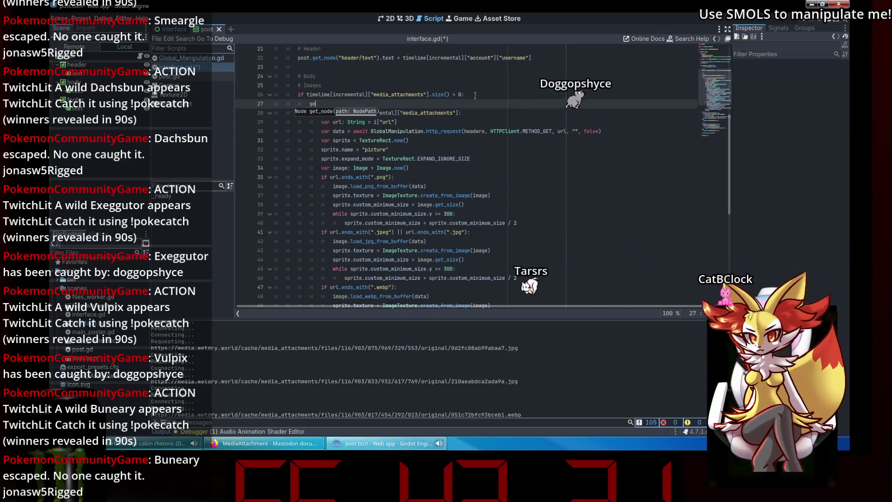
pyautogui.press('BackSpace')
pyautogui.press('BackSpace')
pyautogui.press('BackSpace')
pyautogui.write('var d')
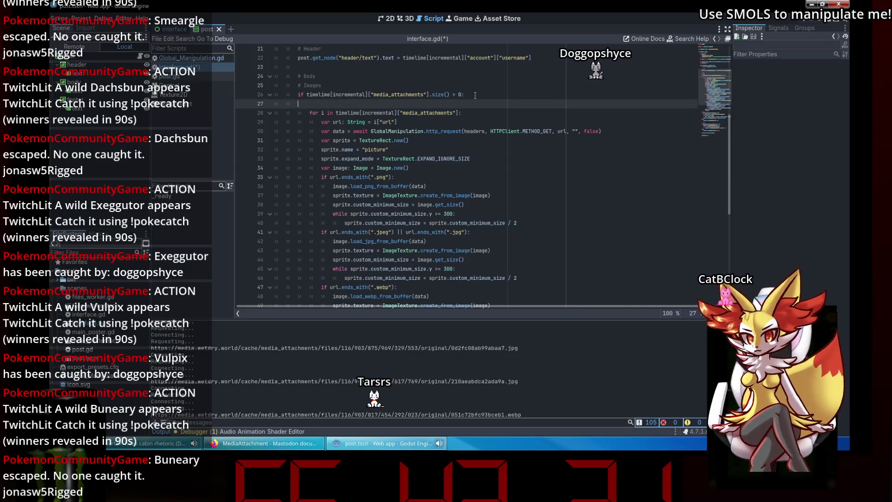
pyautogui.press('BackSpace')
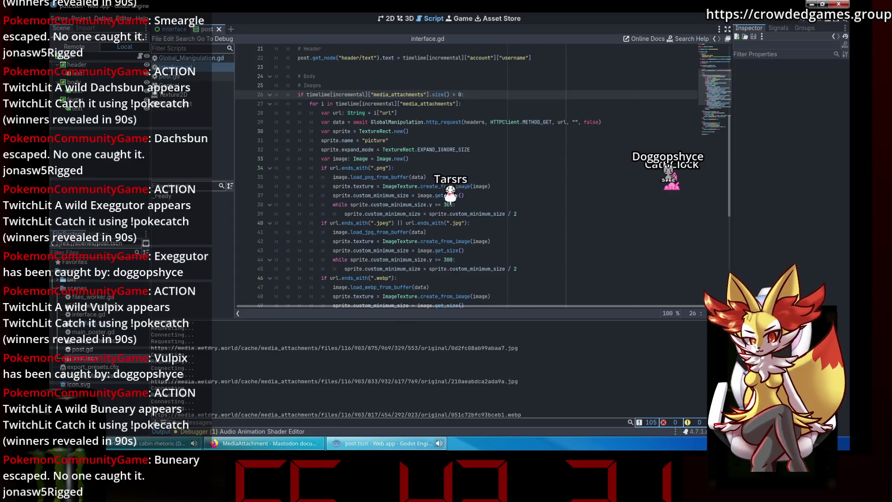
pyautogui.click(73, 82)
# Step: Add an HBoxContainer under body and name it images
pyautogui.hotkey('ctrl', 'a')
pyautogui.write('hori')
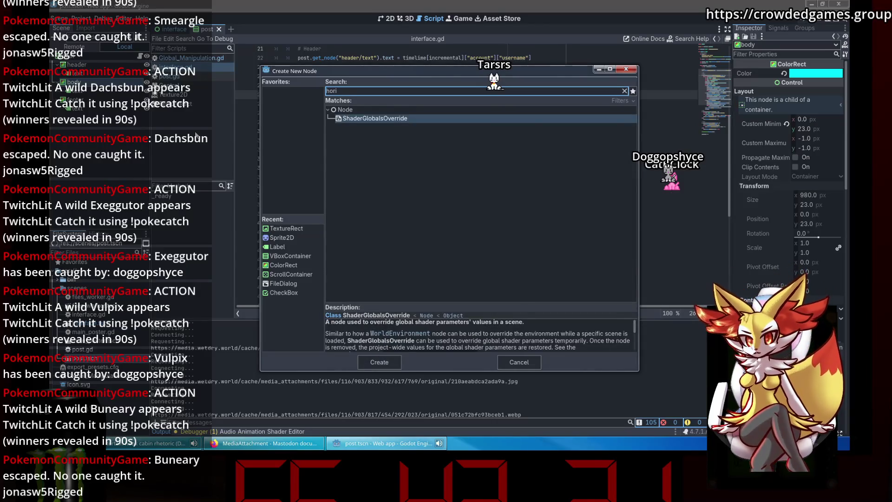
pyautogui.press('BackSpace')
pyautogui.press('Up')
pyautogui.press('Up')
pyautogui.press('Up')
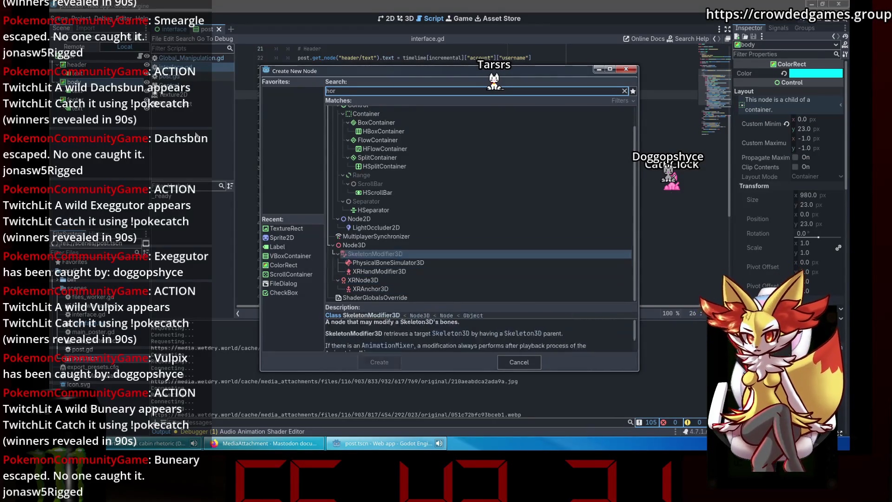
pyautogui.press('Return')
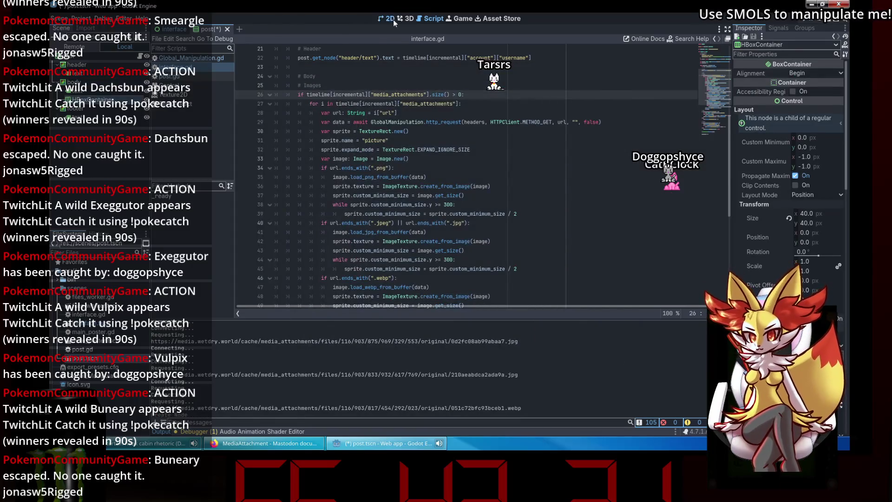
pyautogui.click(393, 21)
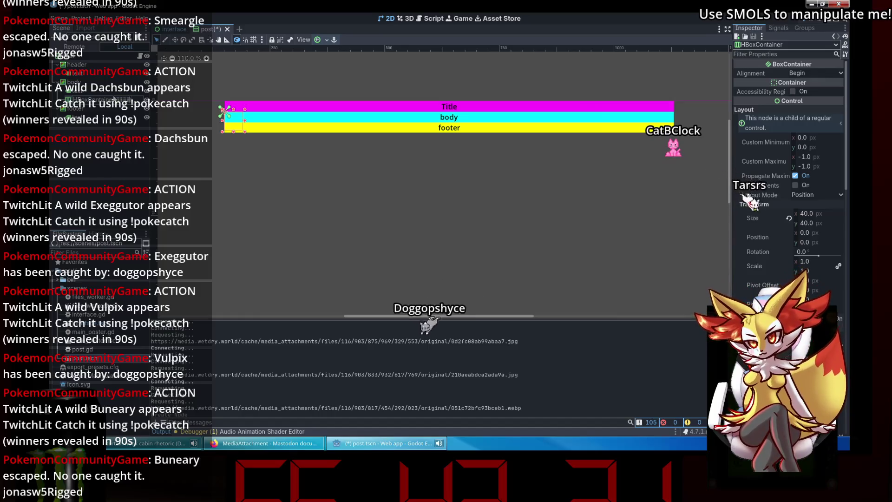
pyautogui.write('image')
pyautogui.press('Return')
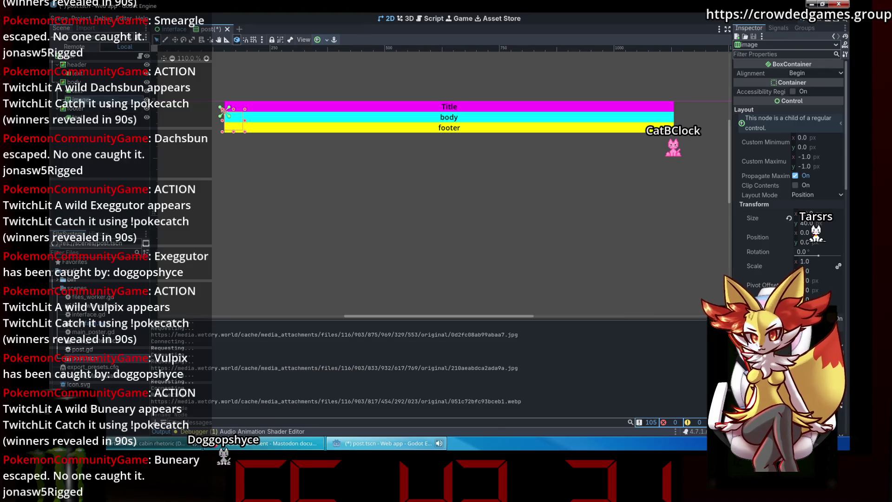
pyautogui.write('s')
pyautogui.press('Return')
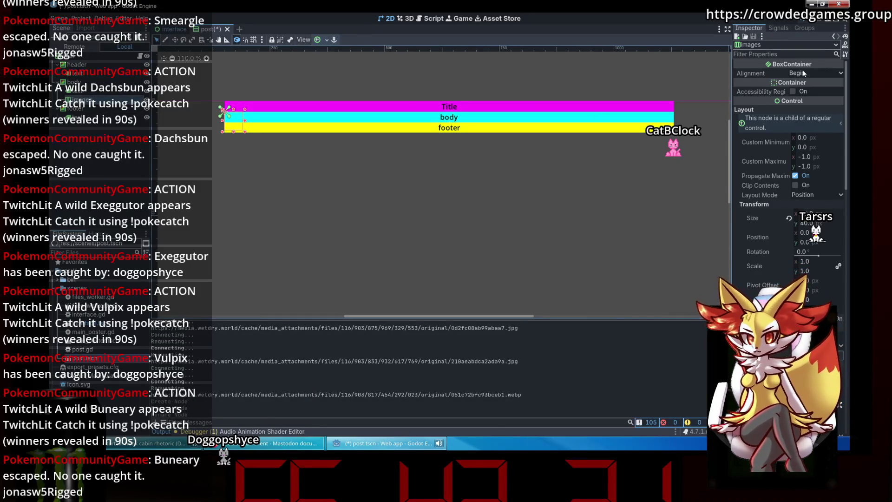
# Step: Try Center alignment on the images container, save, then revert it to Begin
pyautogui.click(802, 70)
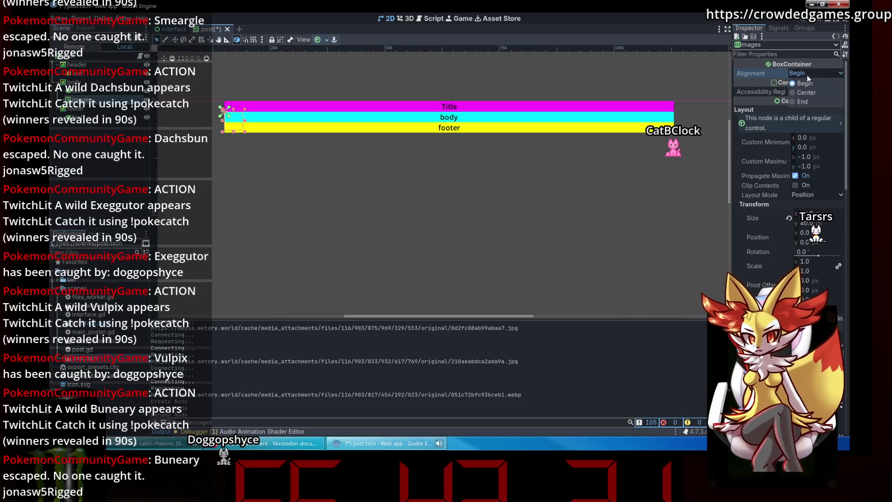
pyautogui.click(803, 93)
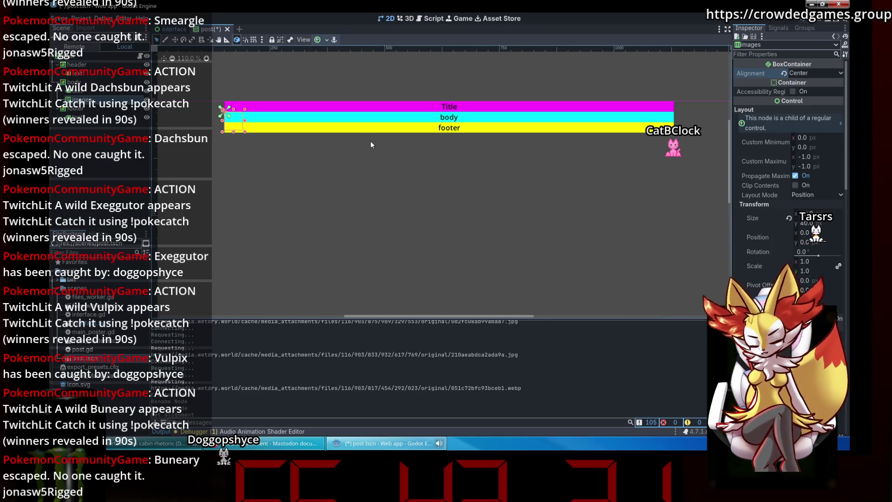
pyautogui.click(801, 73)
pyautogui.click(805, 80)
pyautogui.click(805, 78)
pyautogui.click(808, 94)
pyautogui.hotkey('ctrl', 's')
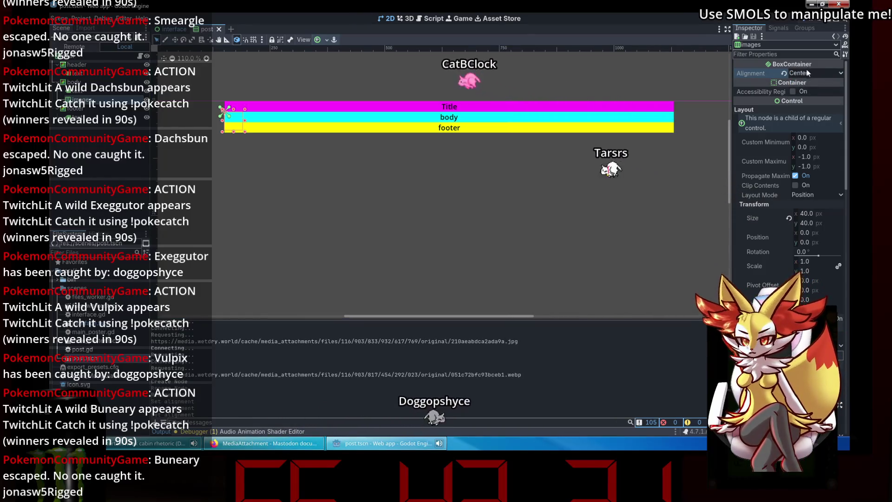
pyautogui.click(784, 74)
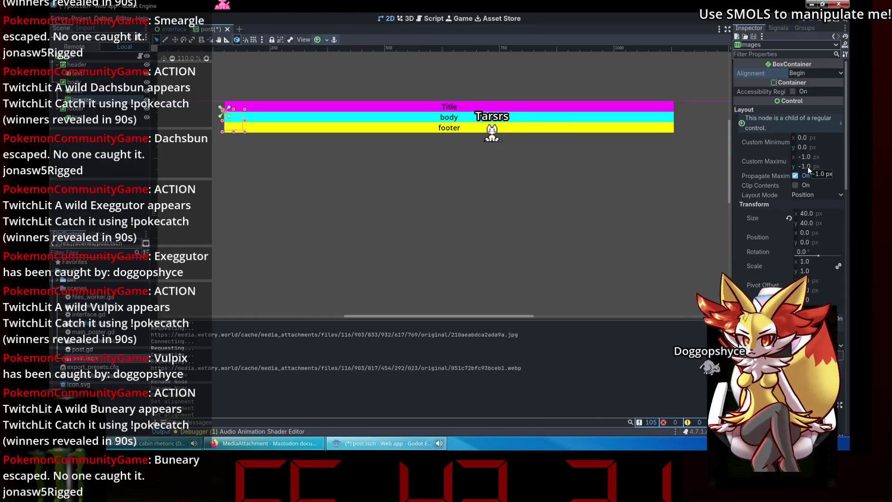
# Step: Give the images container a 980 px minimum width and save the post scene
pyautogui.click(806, 146)
pyautogui.press('Return')
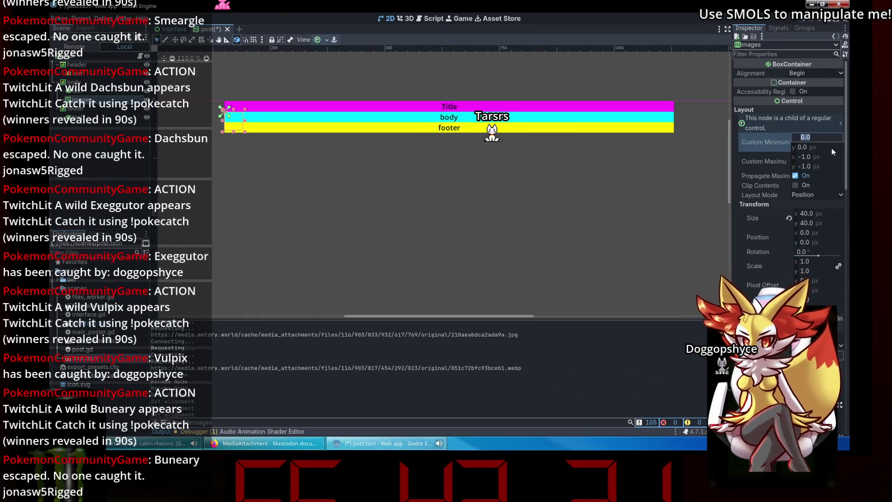
pyautogui.write('980')
pyautogui.press('Return')
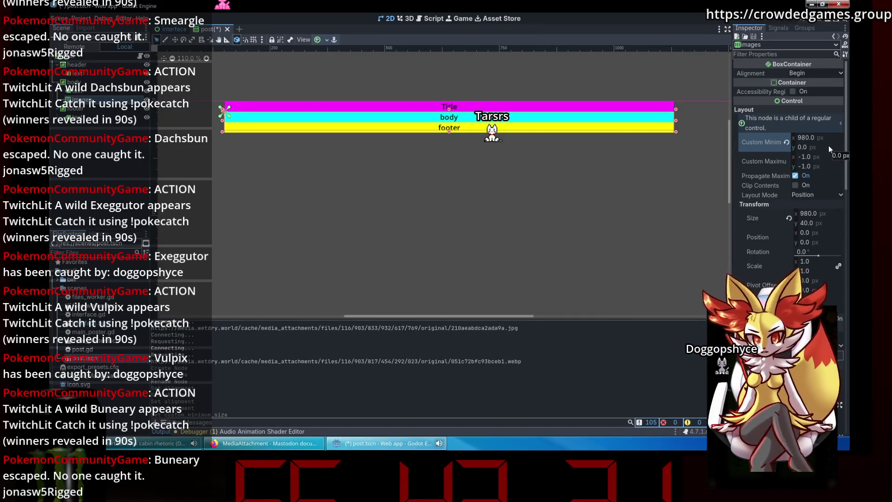
pyautogui.hotkey('ctrl', 's')
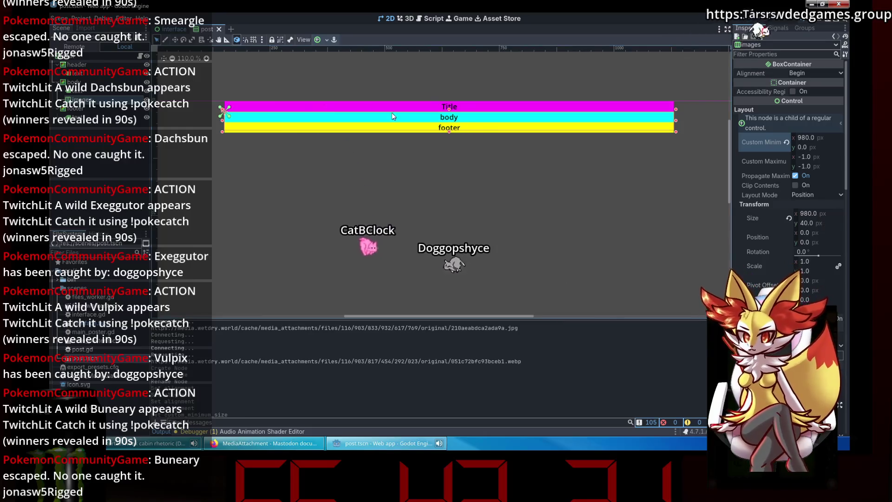
pyautogui.click(395, 79)
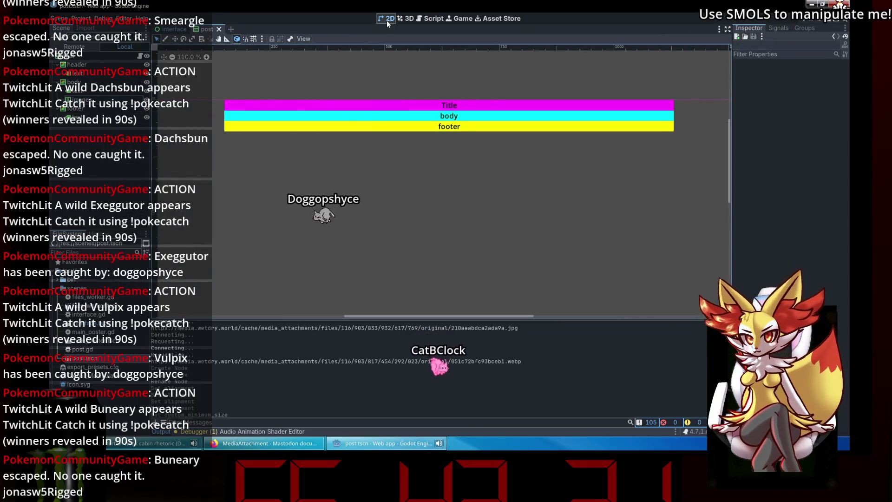
# Step: In interface.gd, change the sprite's parent path on line 52 from body to body/images
pyautogui.click(430, 18)
pyautogui.scroll(-2, 433, 179)
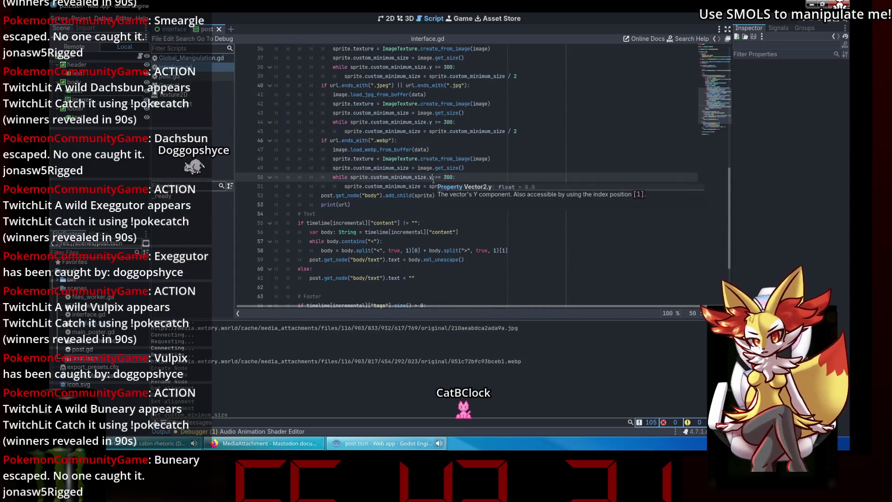
pyautogui.scroll(1, 418, 200)
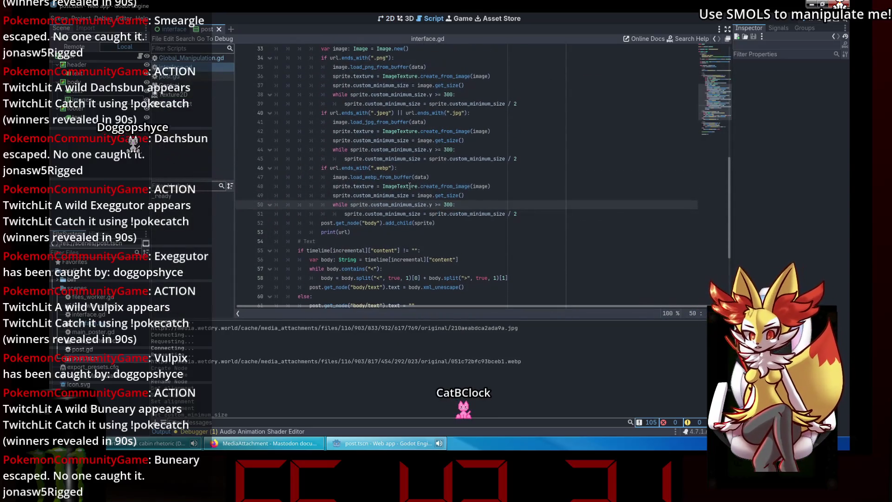
pyautogui.click(482, 196)
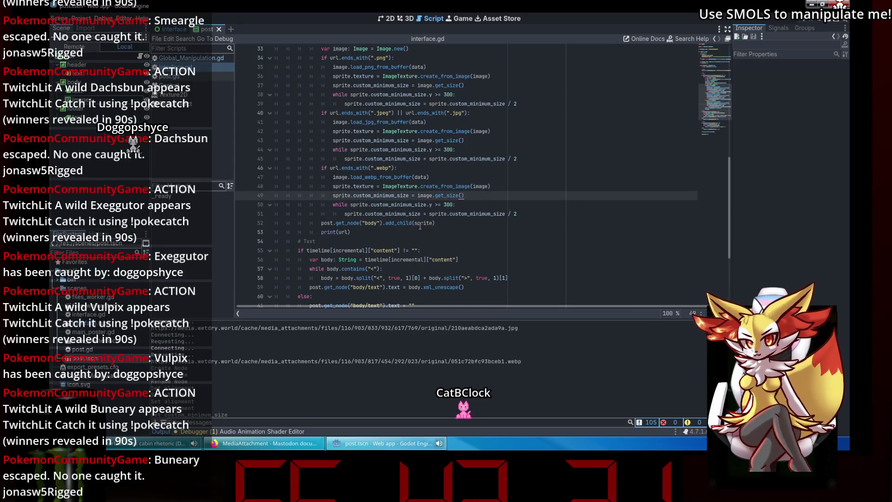
pyautogui.click(376, 224)
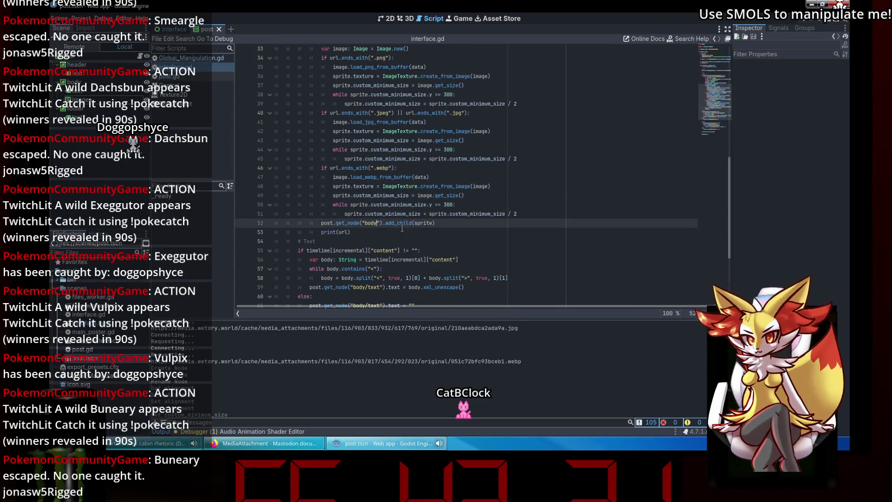
pyautogui.write('/images')
# Step: Review lines 49–50 of interface.gd, then switch to post.gd
pyautogui.click(497, 206)
pyautogui.click(519, 194)
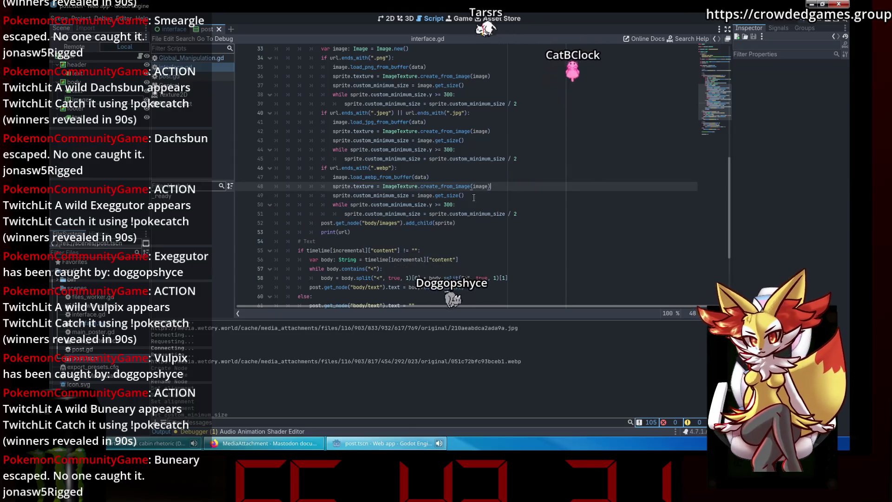
pyautogui.click(475, 201)
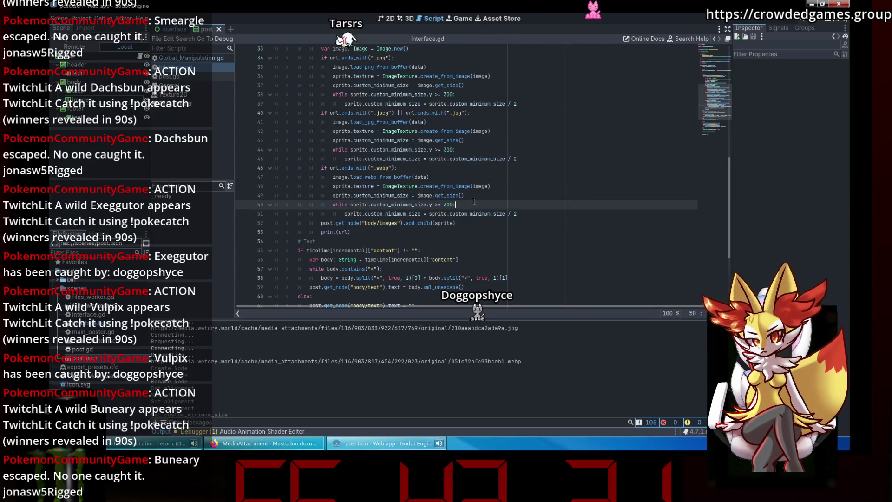
pyautogui.scroll(3, 500, 176)
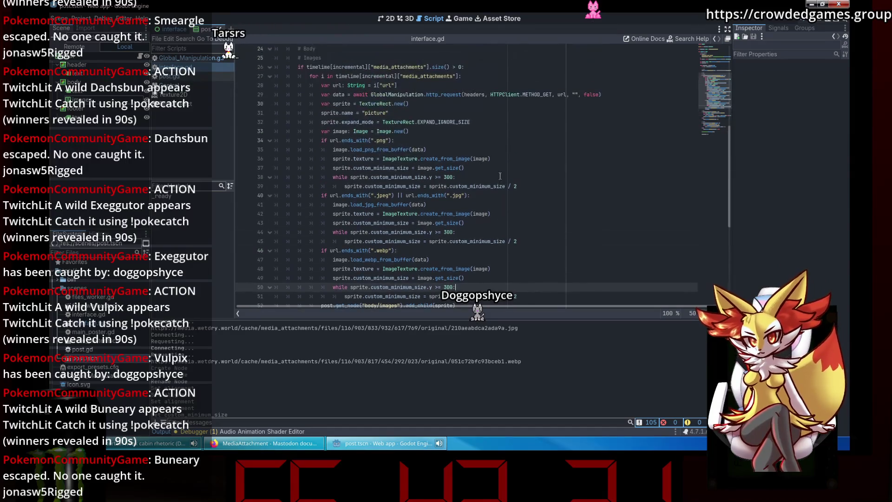
pyautogui.click(194, 97)
pyautogui.click(193, 77)
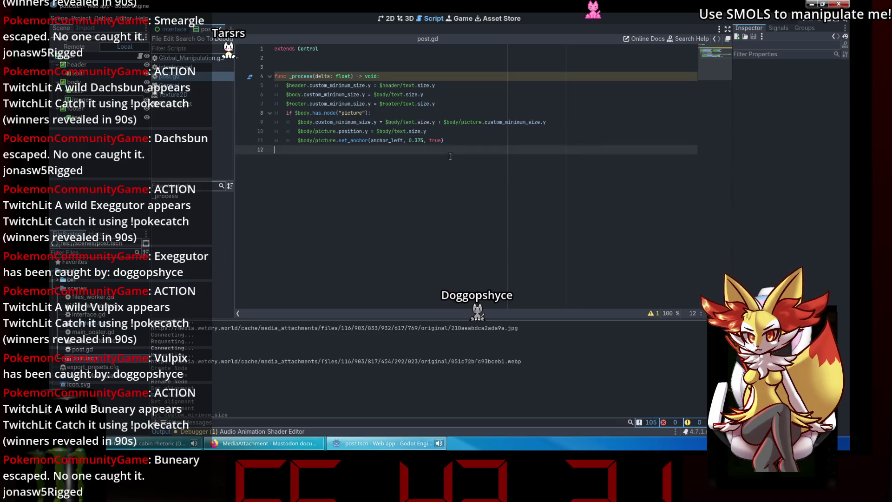
# Step: Delete the set_anchor line in post.gd and run the project to test the layout
pyautogui.moveTo(445, 141); pyautogui.dragTo(250, 136)
pyautogui.press('BackSpace')
pyautogui.press('BackSpace')
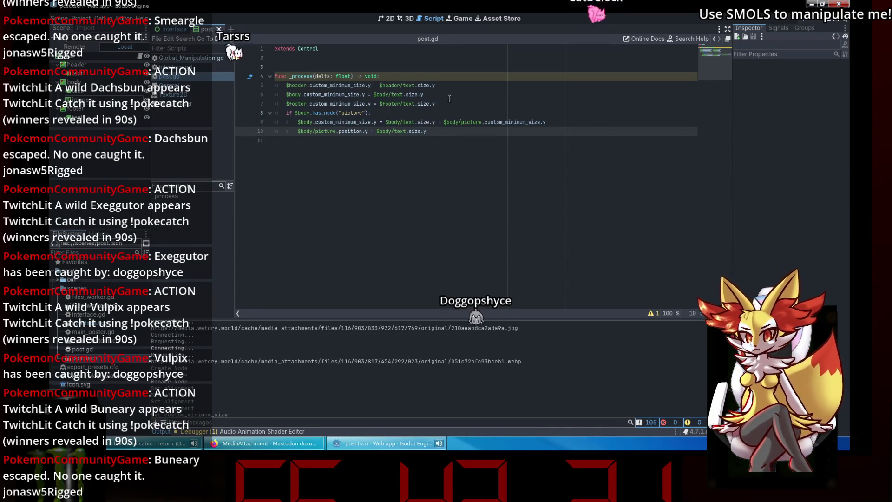
pyautogui.click(807, 20)
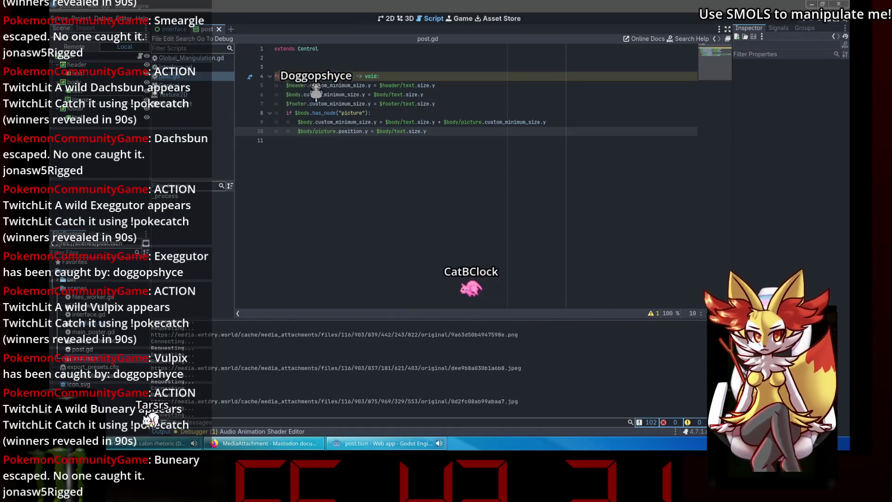
pyautogui.click(481, 133)
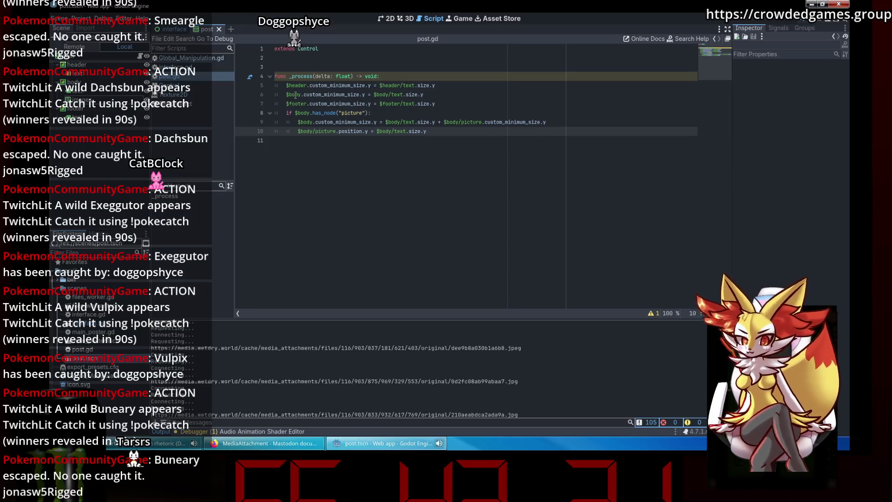
# Step: Replace $body/picture with $body/images on lines 9 and 10 of post.gd
pyautogui.doubleClick(325, 131)
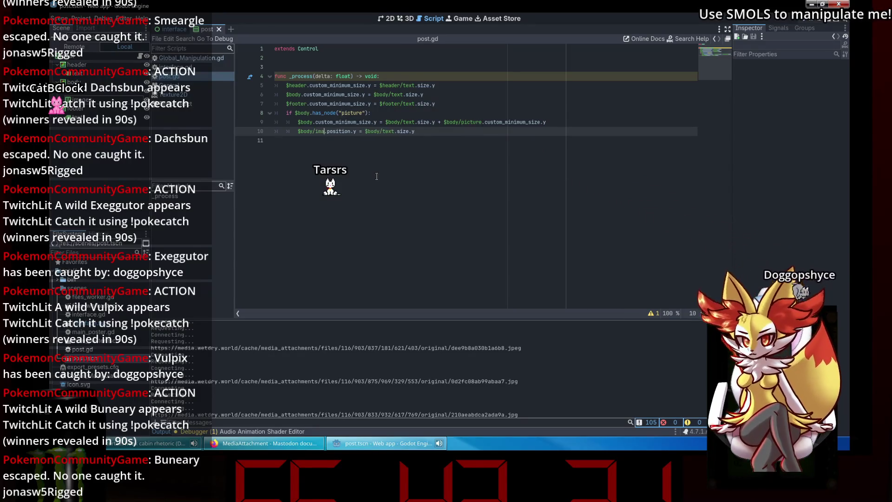
pyautogui.write('ges')
pyautogui.click(453, 140)
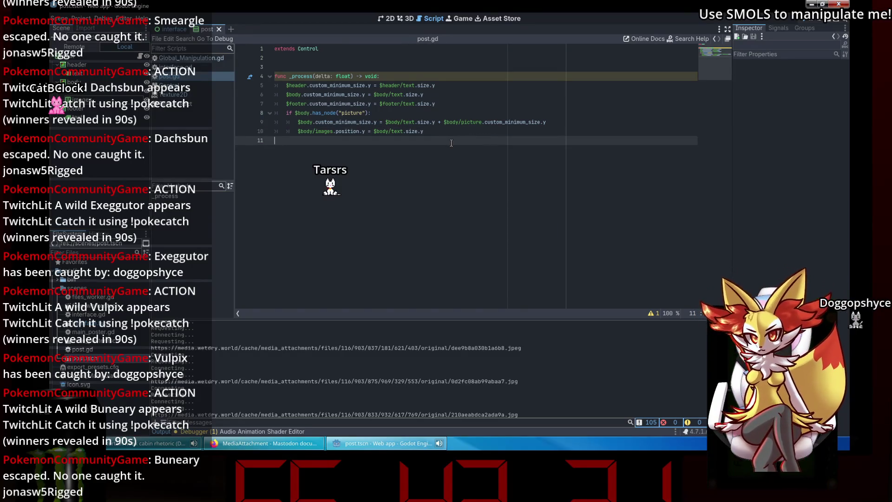
pyautogui.click(467, 119)
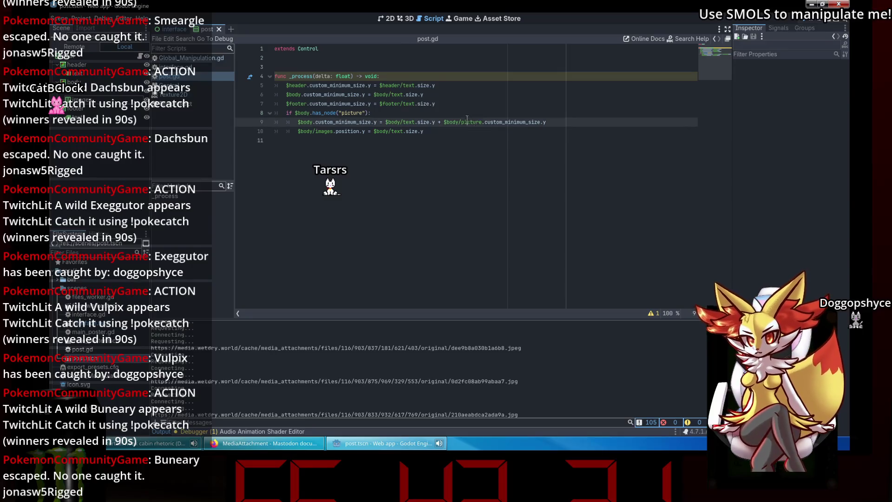
pyautogui.click(479, 122)
pyautogui.doubleClick(479, 122)
pyautogui.write('images')
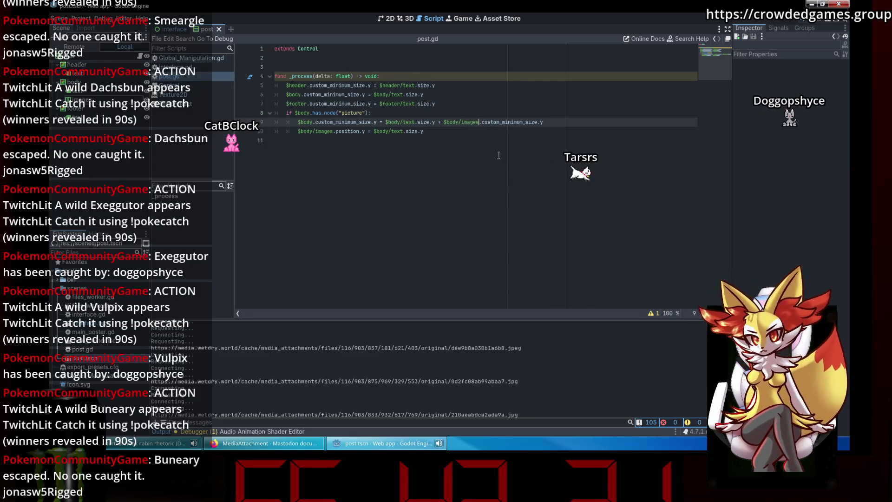
pyautogui.press('Down')
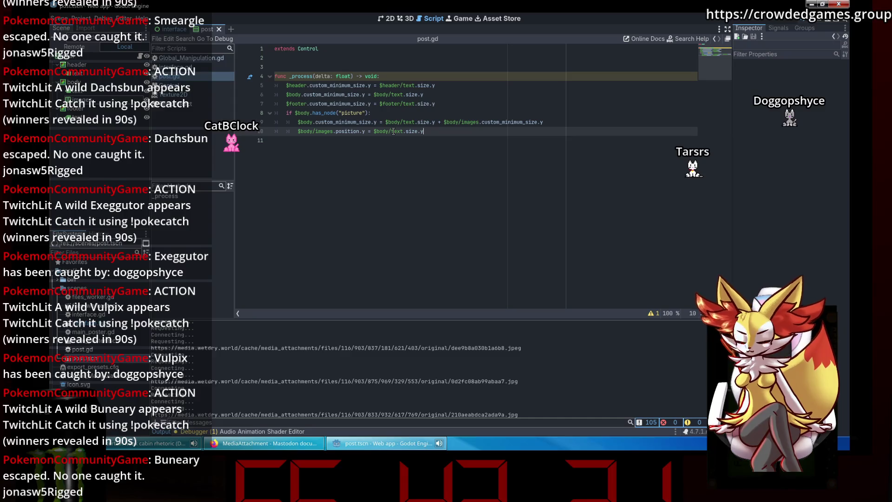
# Step: Run the project again and inspect the images container's minimum height of 0
pyautogui.click(806, 24)
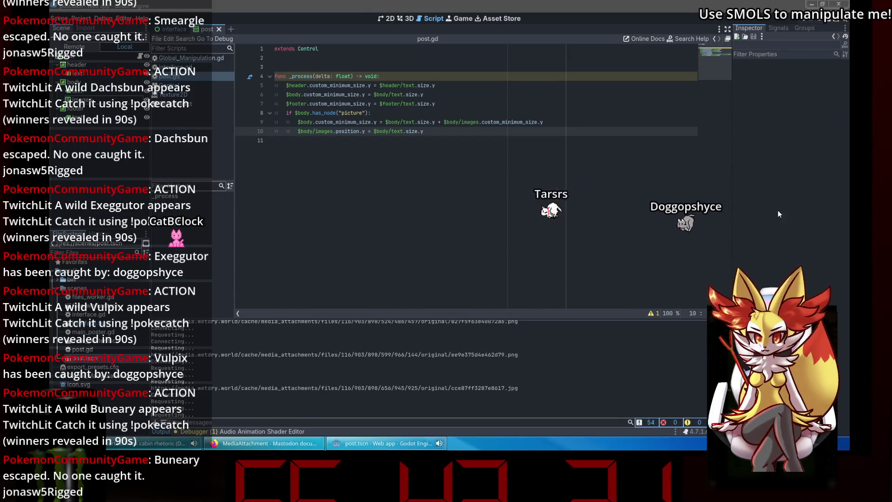
pyautogui.click(490, 141)
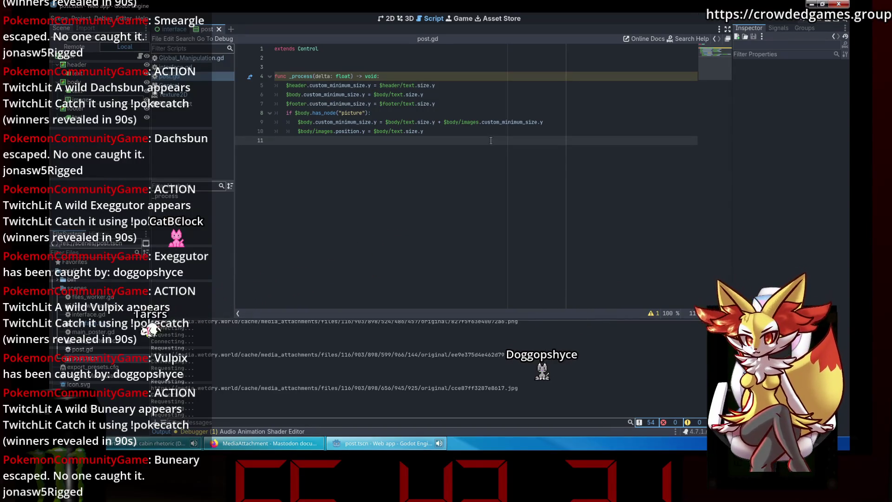
pyautogui.click(93, 99)
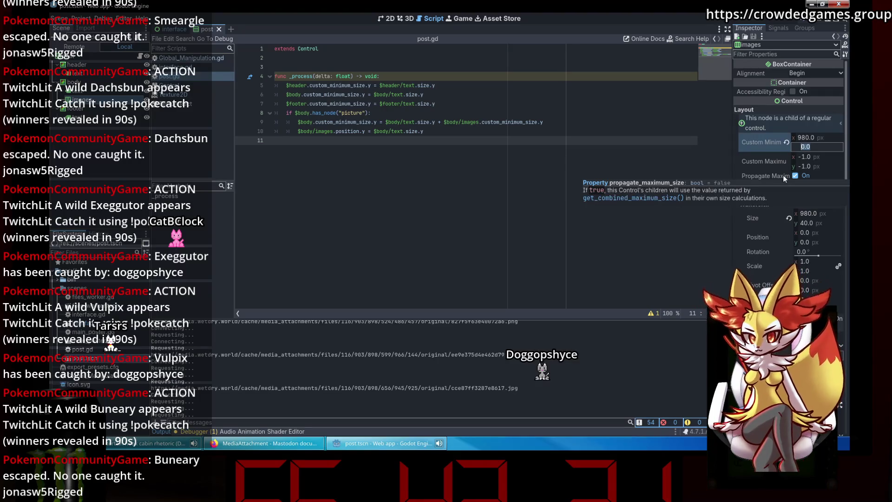
pyautogui.press('Return')
pyautogui.click(475, 116)
pyautogui.press('Down')
pyautogui.press('Down')
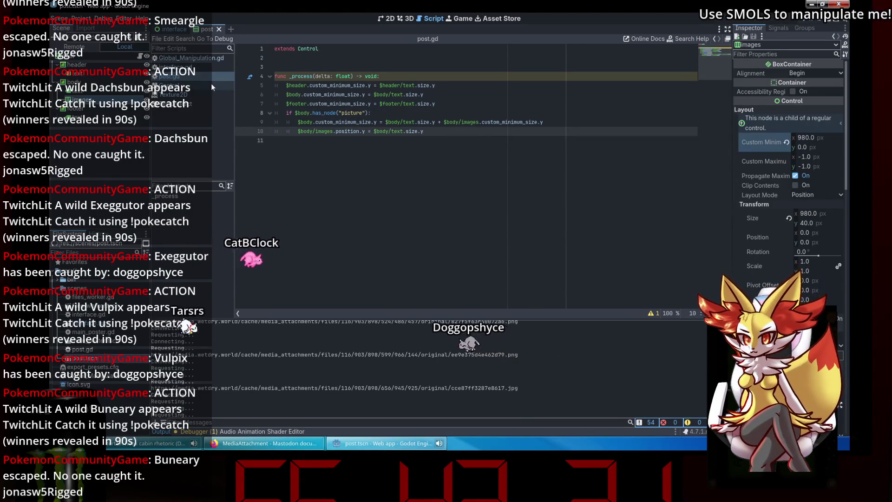
# Step: Switch to interface.gd at the end of the add_child line
pyautogui.click(201, 68)
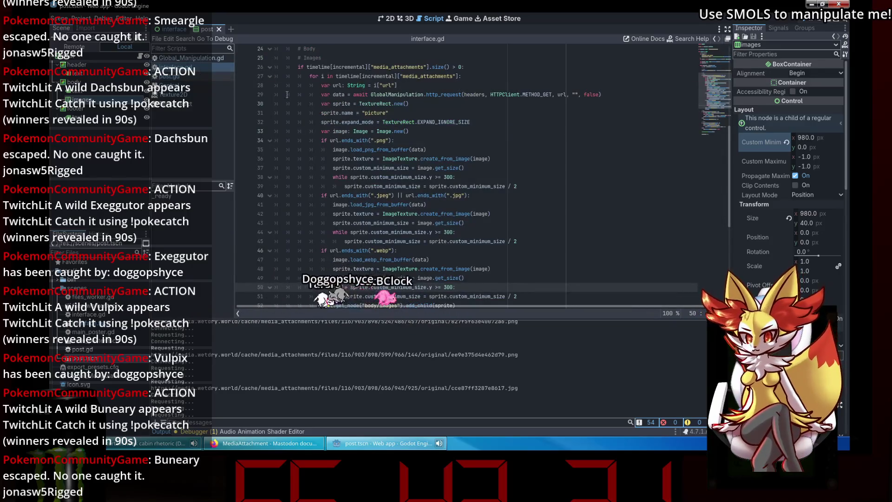
pyautogui.click(473, 204)
pyautogui.click(480, 220)
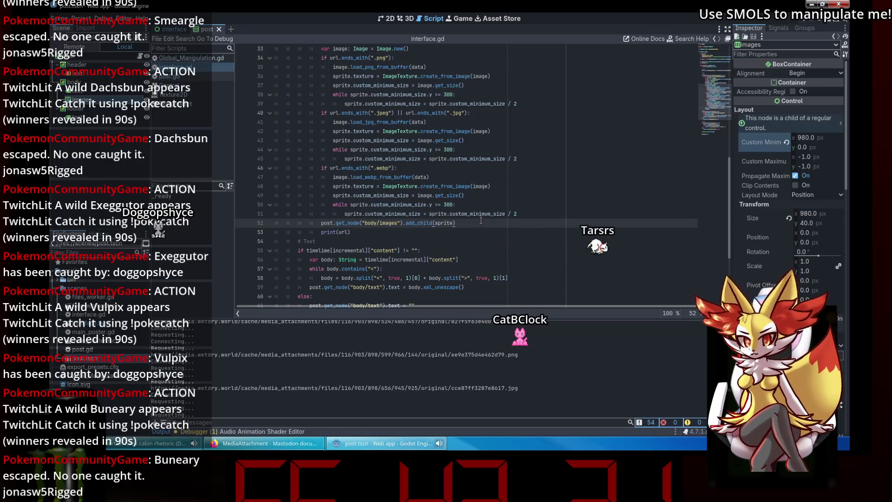
# Step: After add_child, add a post.get_node("body/images") line with a new if line above it
pyautogui.click(222, 73)
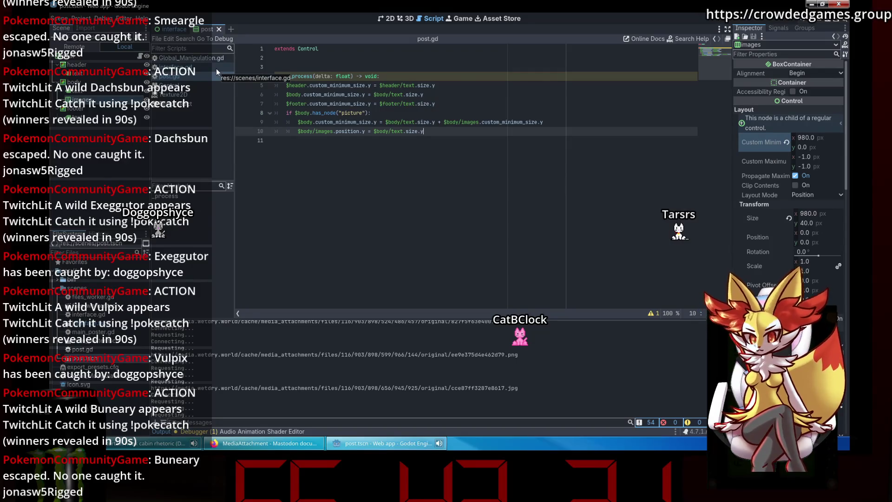
pyautogui.click(216, 68)
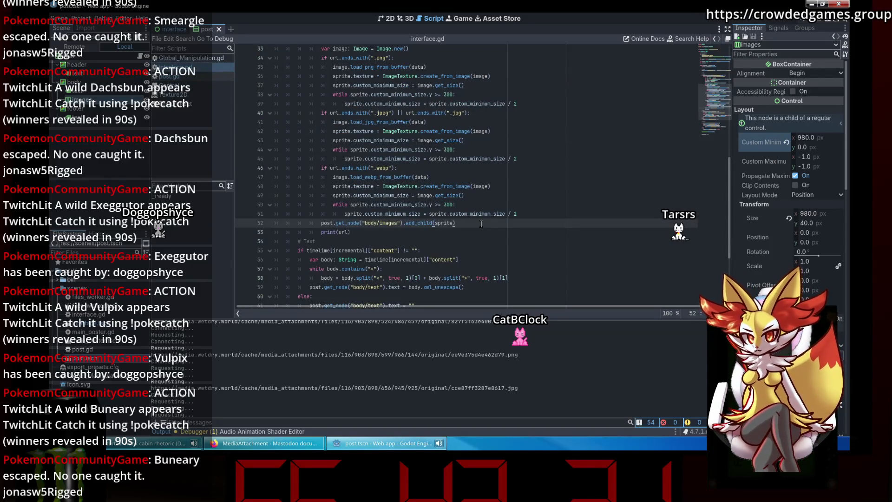
pyautogui.press('Return')
pyautogui.write('post.get_node("body/images")')
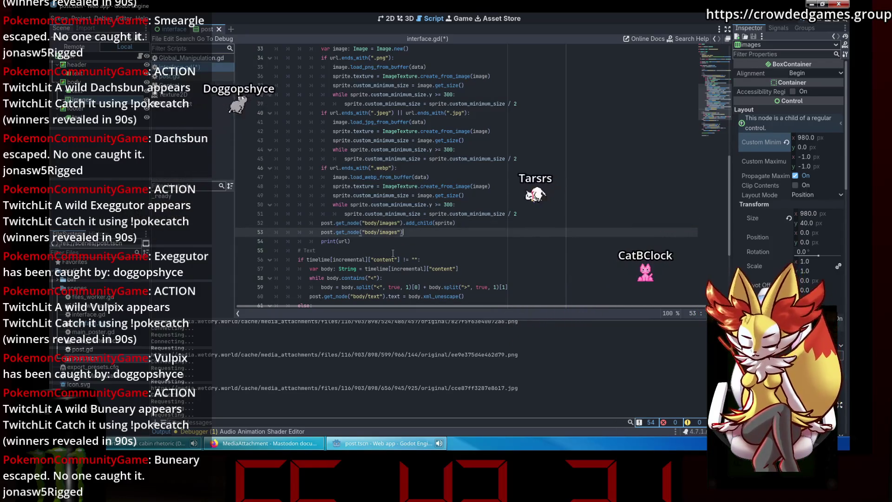
pyautogui.click(477, 223)
pyautogui.press('Return')
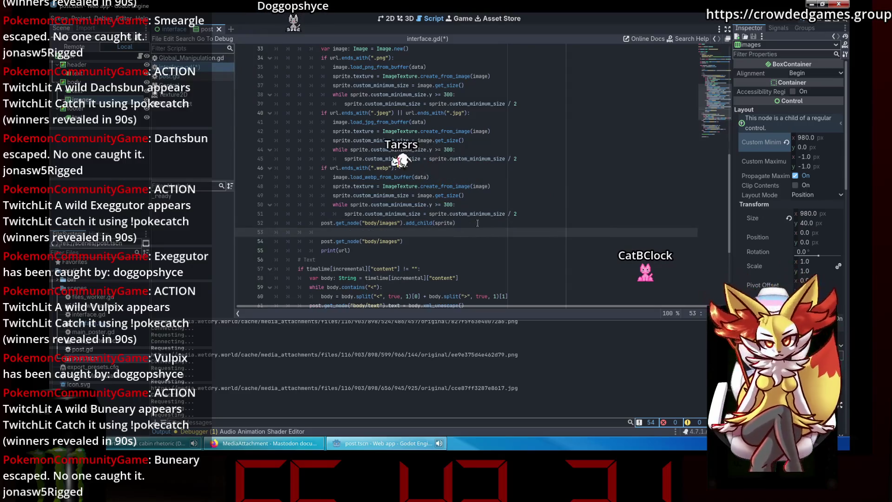
pyautogui.write('if')
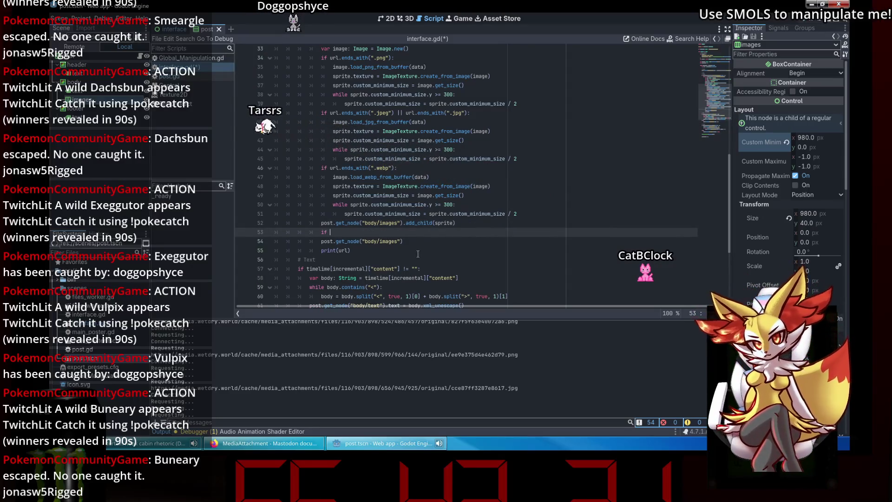
# Step: Make the if test whether images' custom_minimum_size.y is less than sprite.custom_minimum_size.y
pyautogui.moveTo(403, 241); pyautogui.dragTo(319, 241)
pyautogui.hotkey('ctrl', 'c')
pyautogui.click(355, 232)
pyautogui.hotkey('ctrl', 'v')
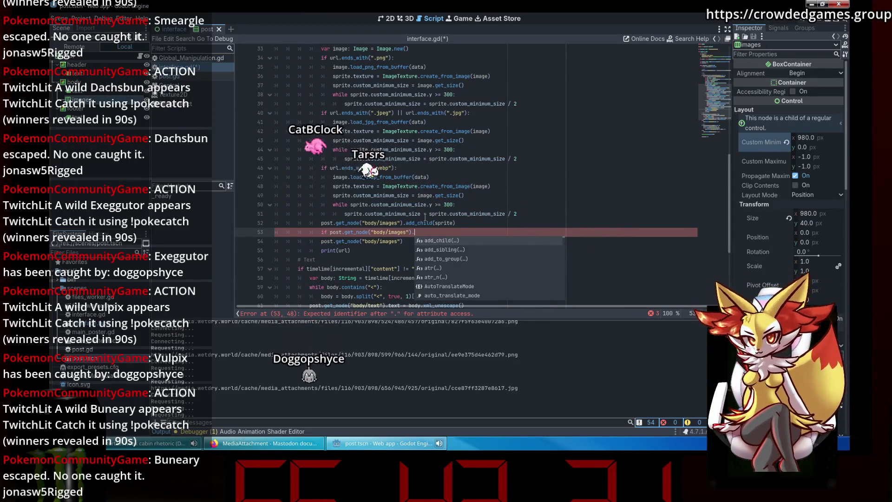
pyautogui.write('c')
pyautogui.write('ustom_minimum_size')
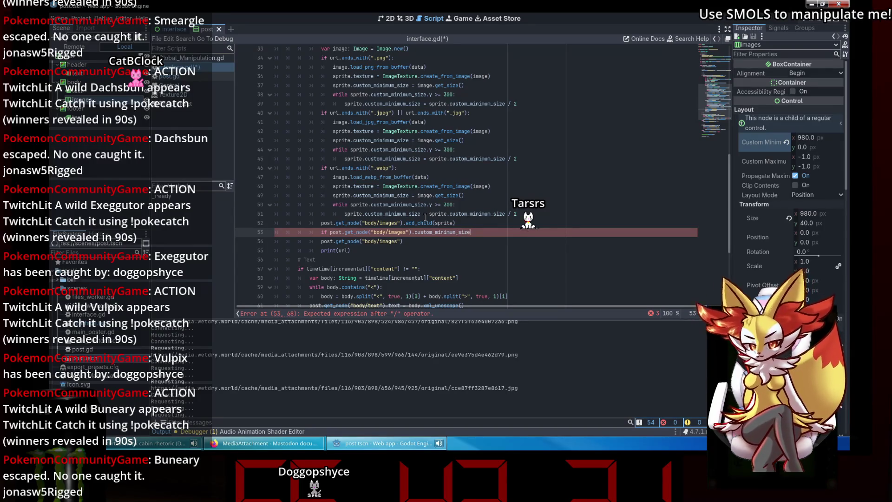
pyautogui.press('BackSpace')
pyautogui.press('BackSpace')
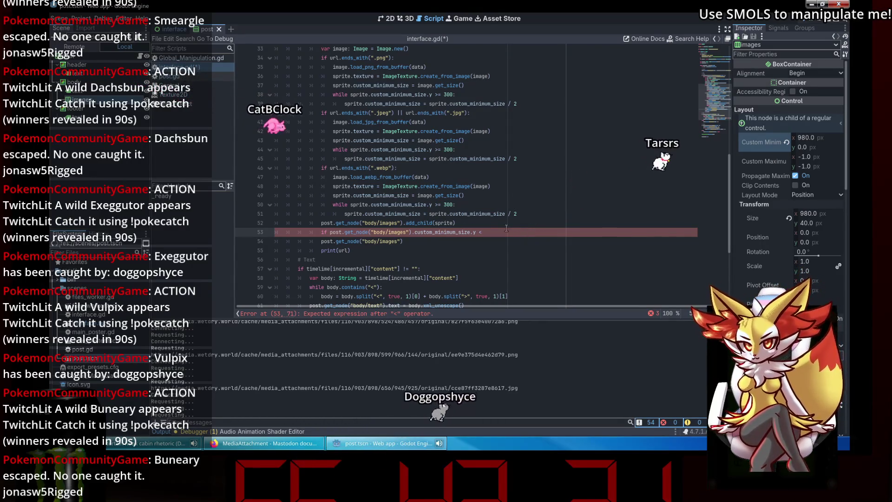
pyautogui.write('sprite.custom_minimum_size.y:')
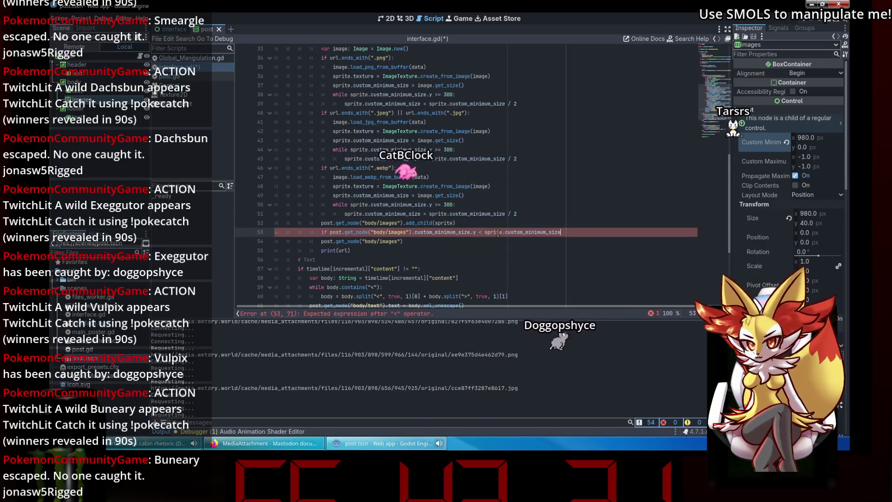
pyautogui.press('Return')
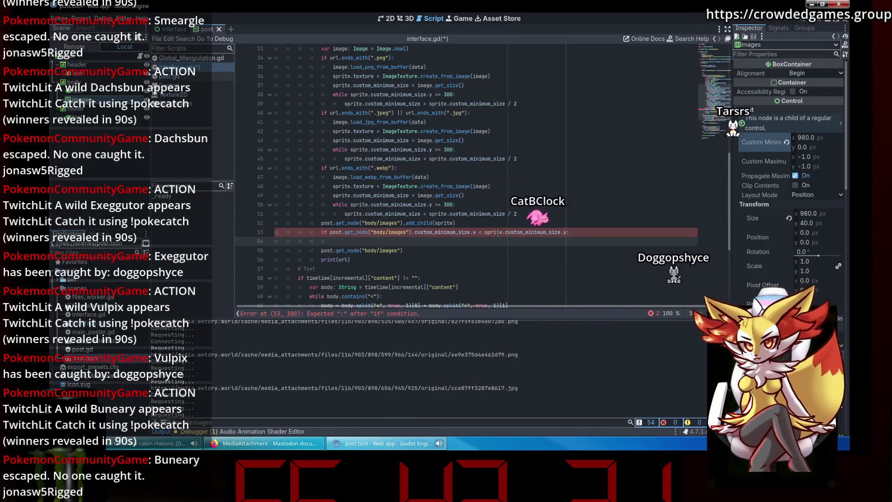
# Step: Assign the sprite's minimum height to the images container inside the if, save, and run
pyautogui.click(475, 232)
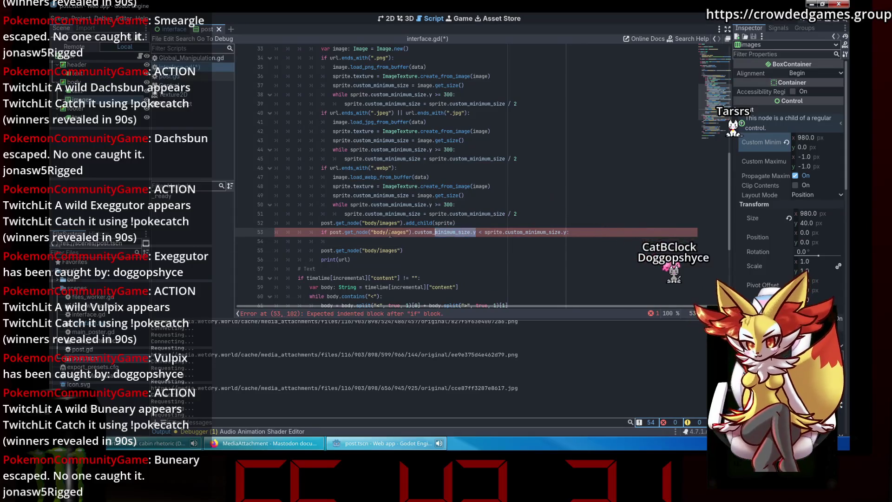
pyautogui.hotkey('ctrl', 'c')
pyautogui.press('Down')
pyautogui.hotkey('ctrl', 'v')
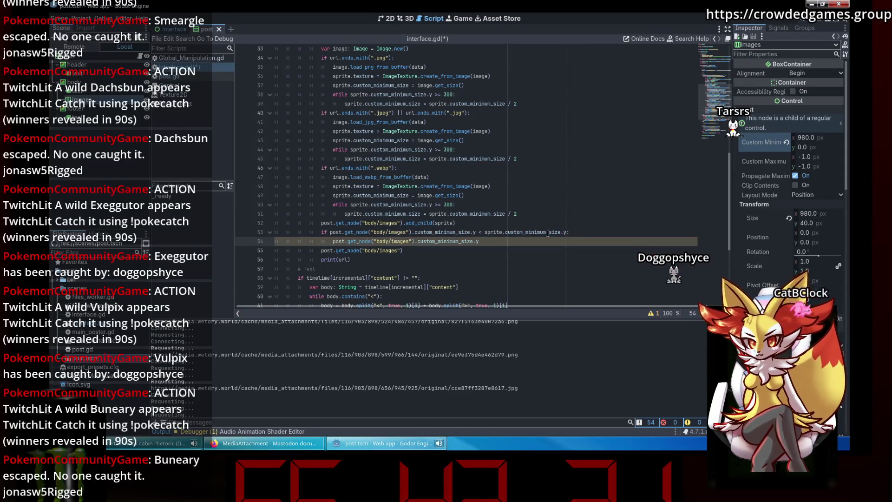
pyautogui.moveTo(485, 232); pyautogui.dragTo(536, 233)
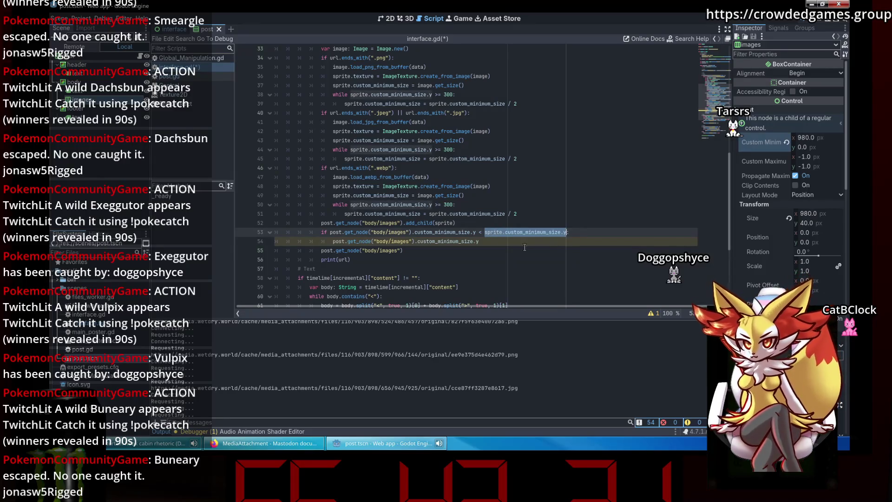
pyautogui.click(516, 242)
pyautogui.hotkey('ctrl', 's')
pyautogui.press('Up')
pyautogui.press('Up')
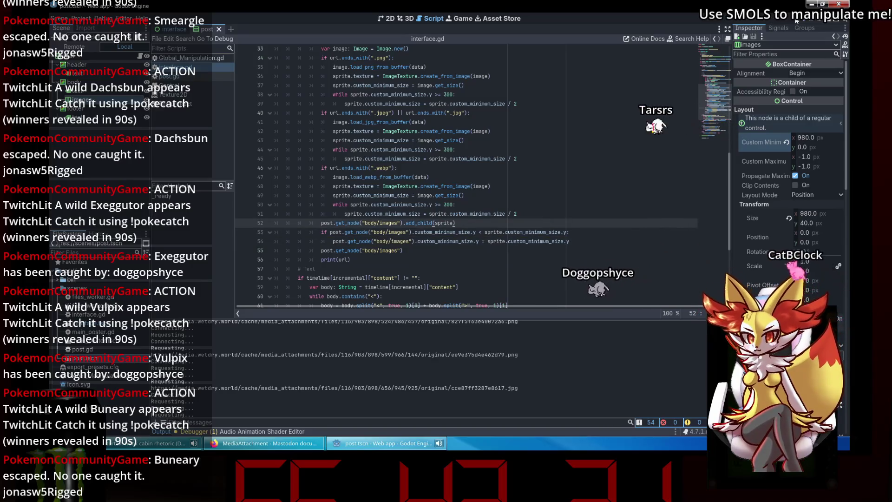
pyautogui.click(795, 20)
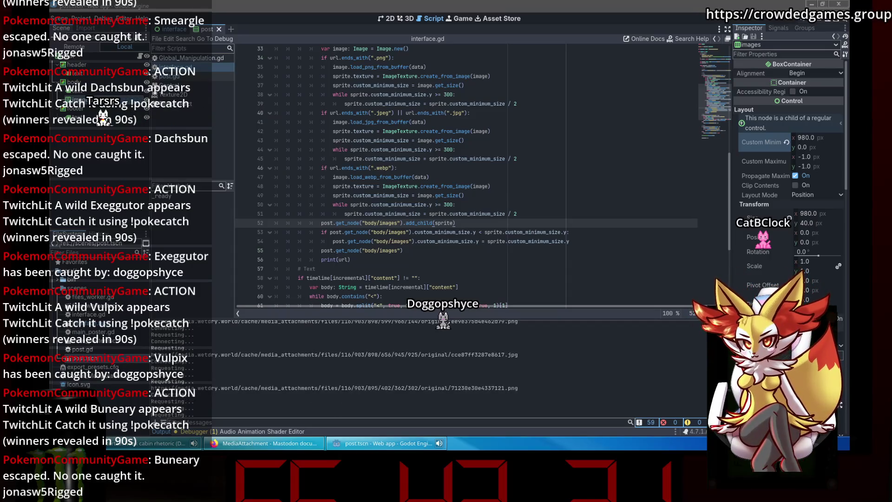
# Step: Inspect the running game's images container size in the Remote scene tree
pyautogui.click(75, 47)
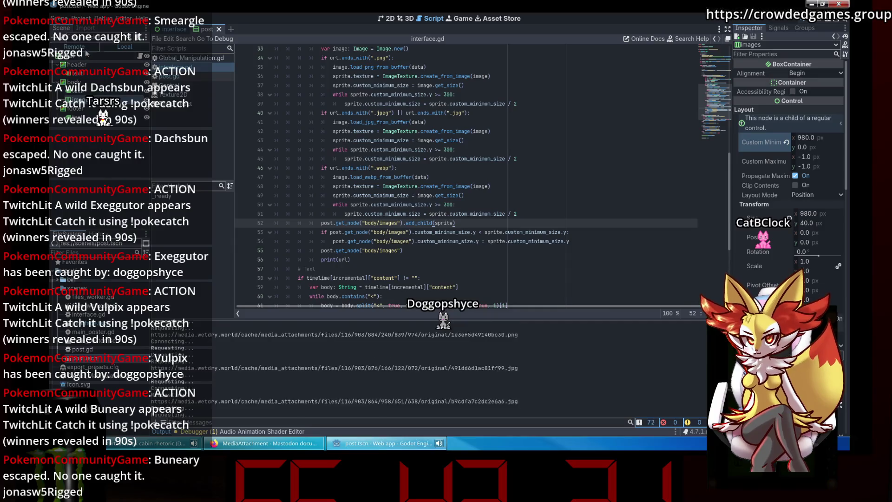
pyautogui.scroll(-3, 82, 68)
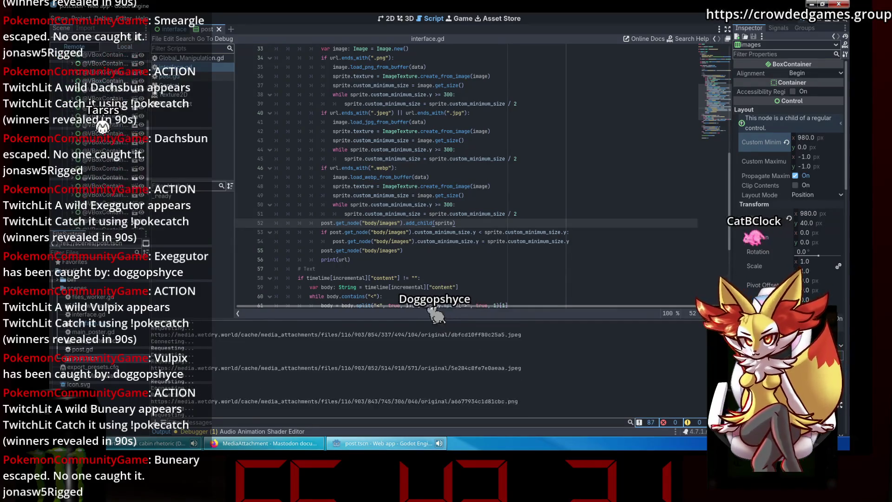
pyautogui.scroll(3, 82, 68)
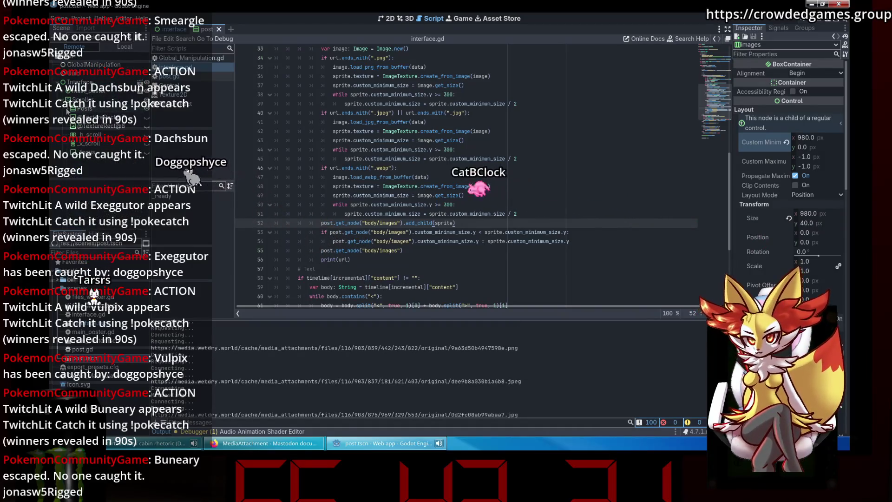
pyautogui.scroll(-3, 95, 145)
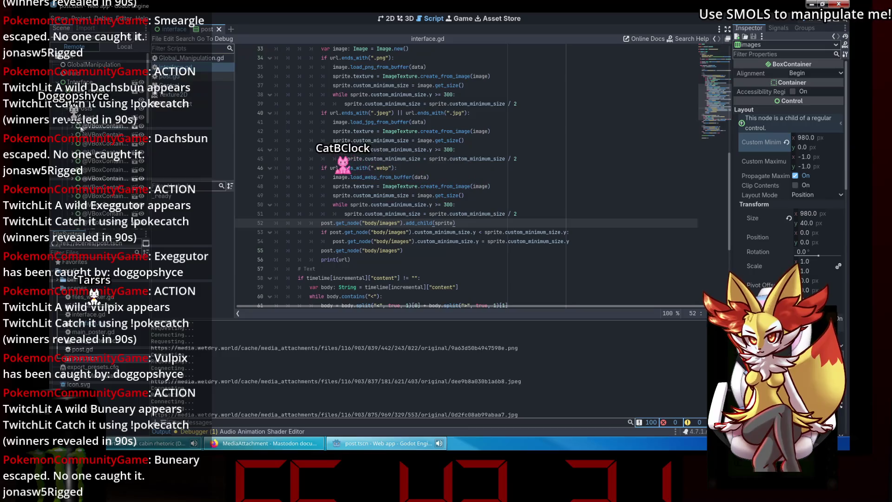
pyautogui.click(96, 160)
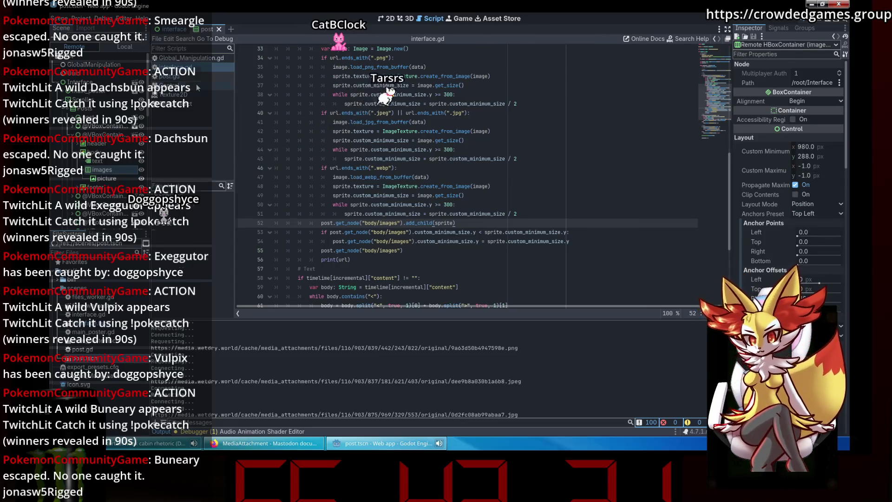
# Step: Open post.gd and select line 10, which positions the images container
pyautogui.click(198, 95)
pyautogui.click(201, 105)
pyautogui.click(197, 76)
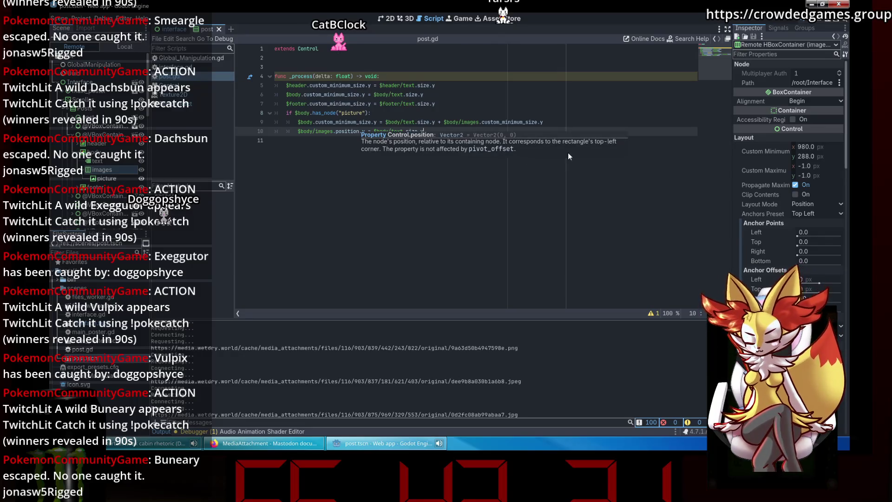
pyautogui.click(572, 108)
pyautogui.click(444, 132)
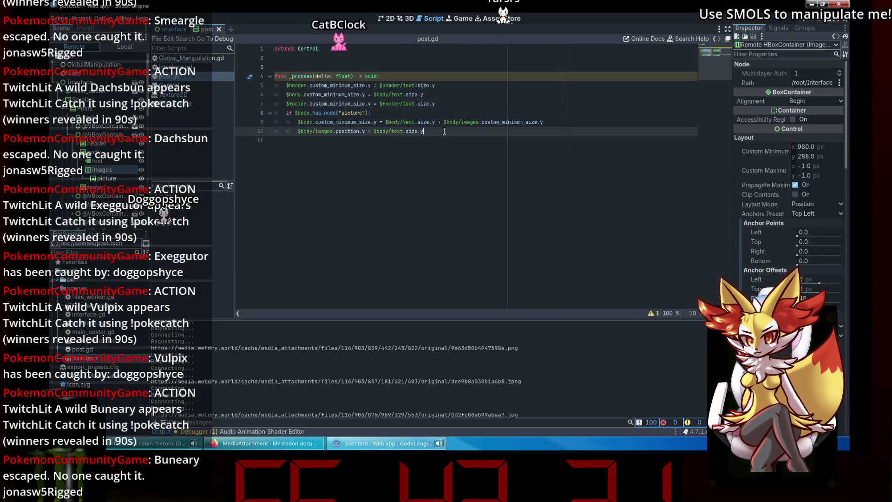
pyautogui.tripleClick(444, 131)
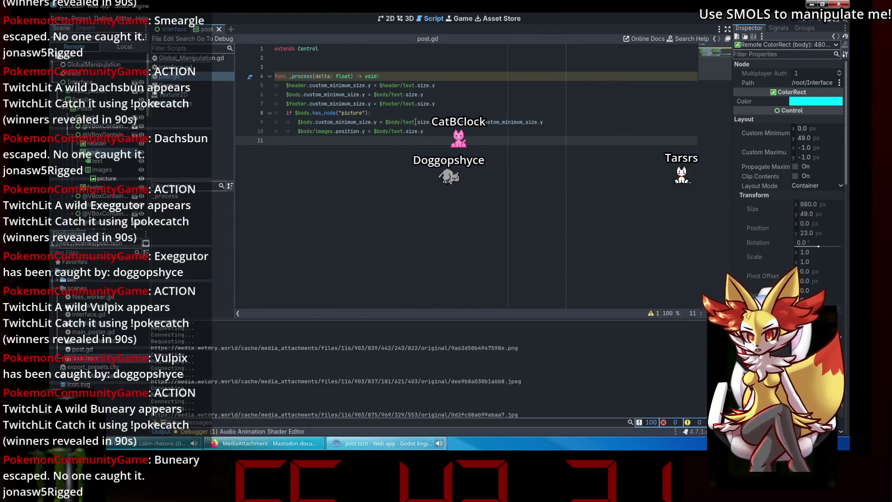
# Step: Insert /images after $body on line 8 so it reads $body/images.has_node("picture")
pyautogui.moveTo(318, 113)
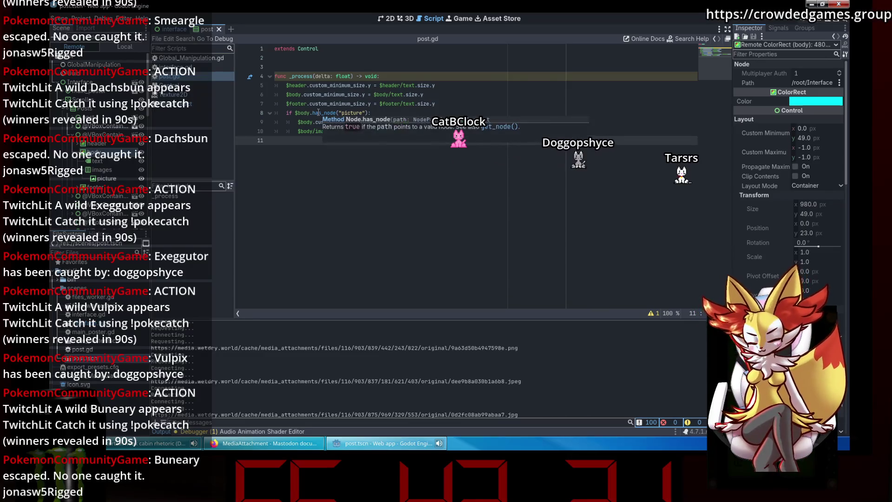
pyautogui.click(312, 113)
pyautogui.write('/images')
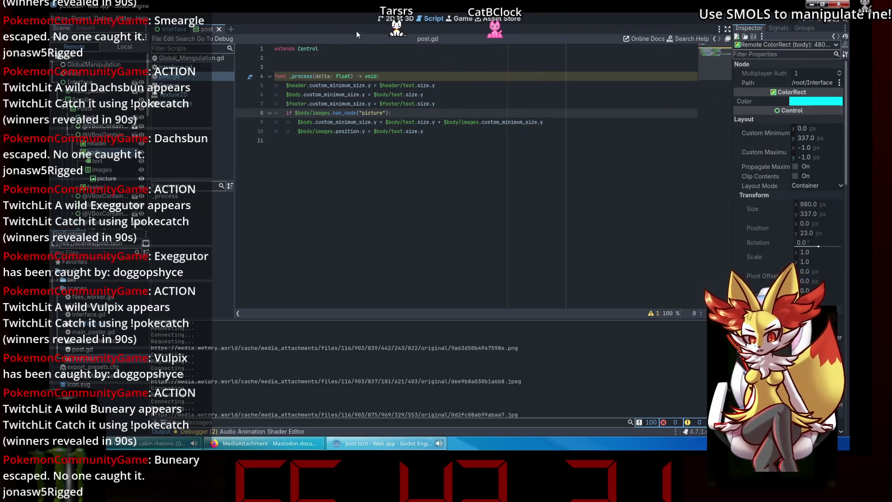
pyautogui.click(125, 47)
pyautogui.click(80, 100)
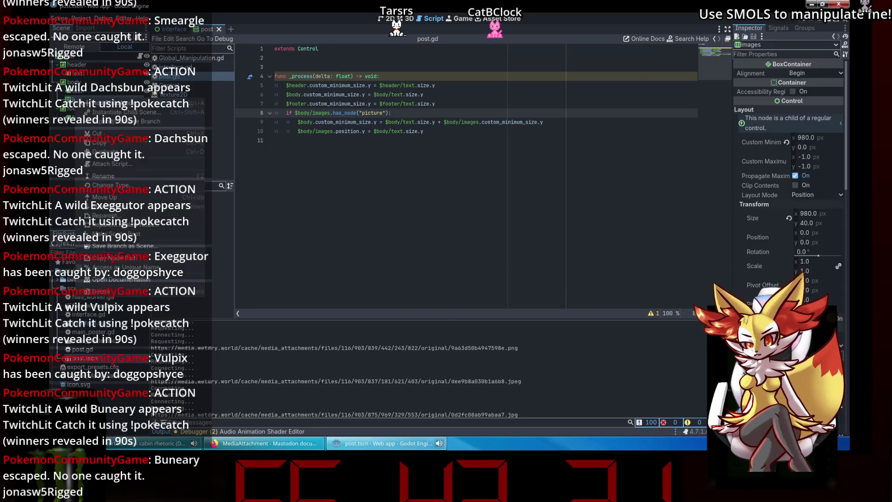
pyautogui.hotkey('ctrl', 'a')
pyautogui.write('cent')
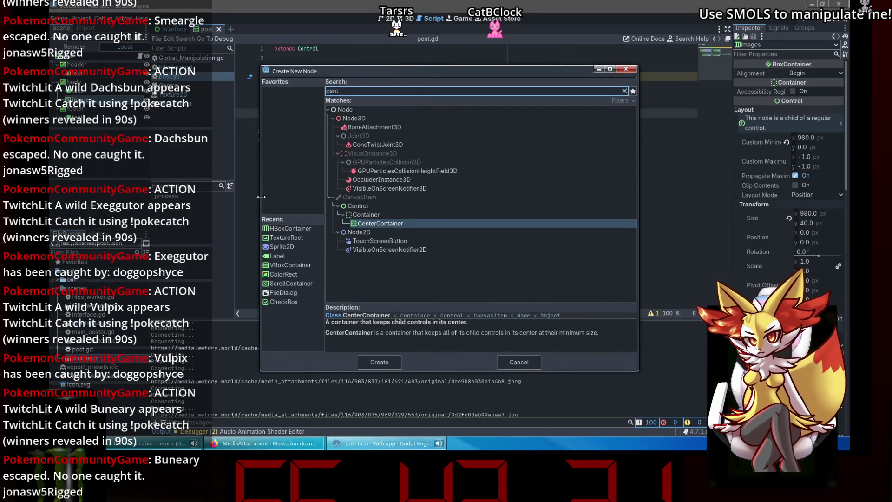
pyautogui.press('Return')
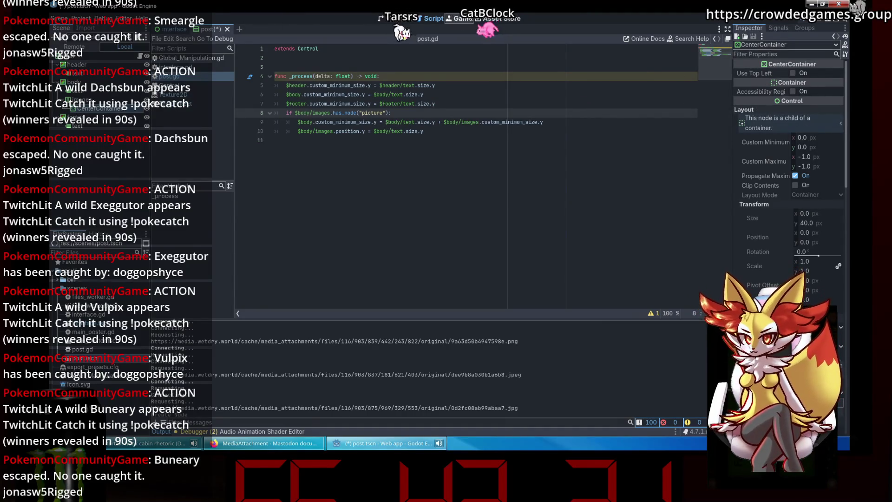
pyautogui.click(386, 19)
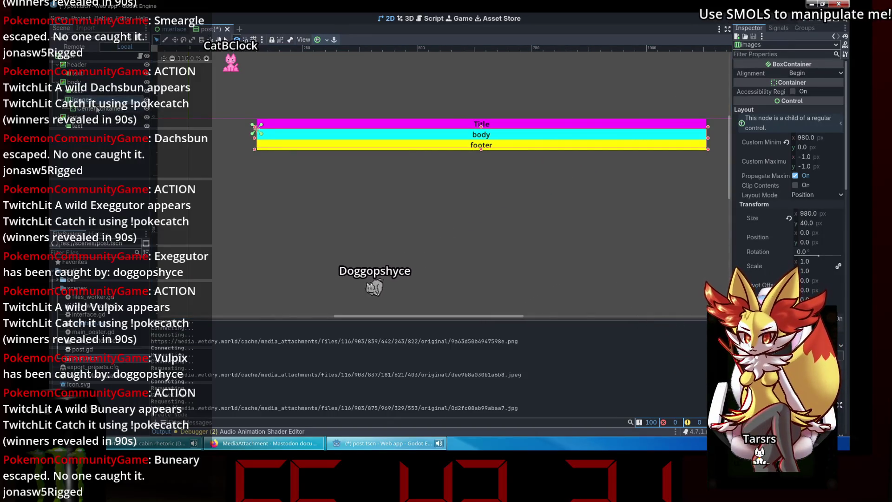
pyautogui.click(81, 99)
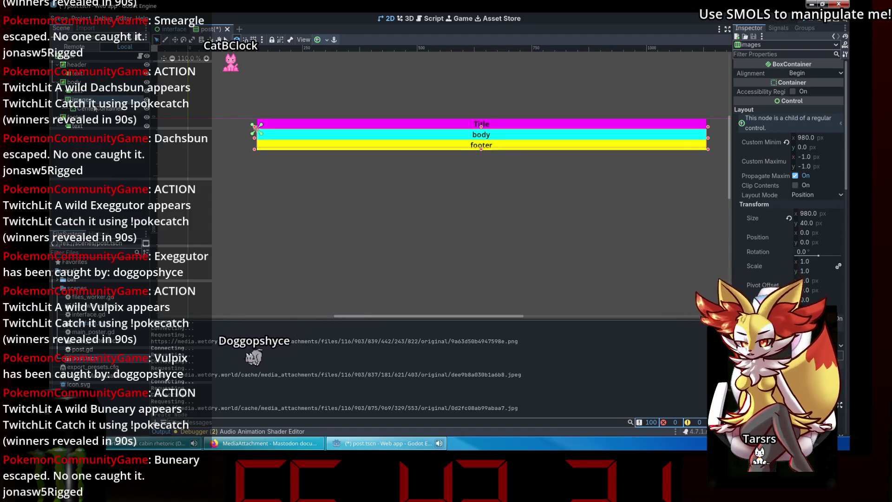
pyautogui.click(93, 109)
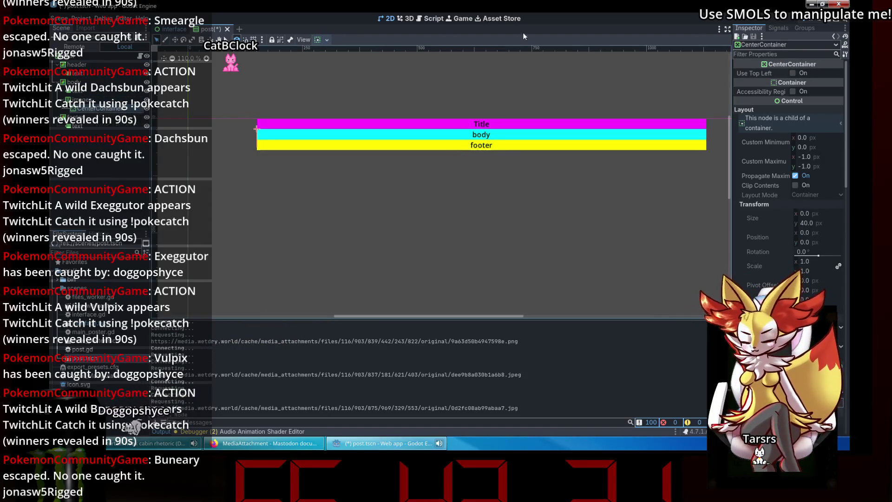
pyautogui.click(439, 21)
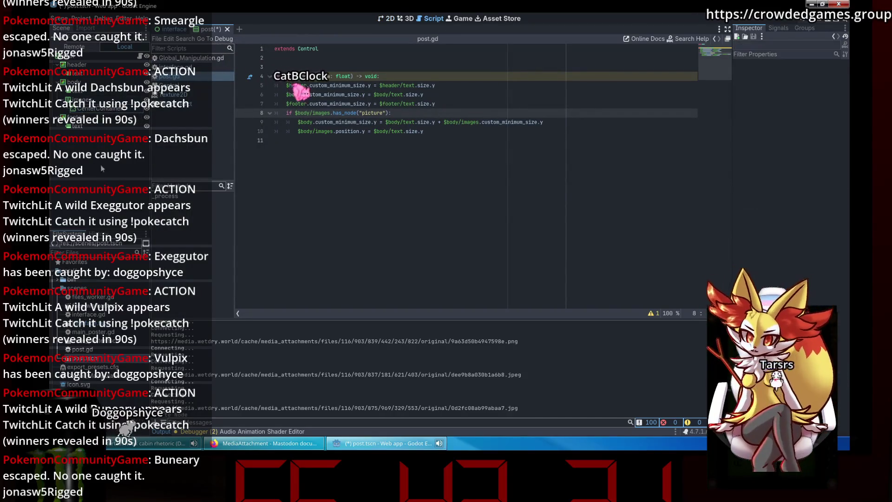
pyautogui.press('Delete')
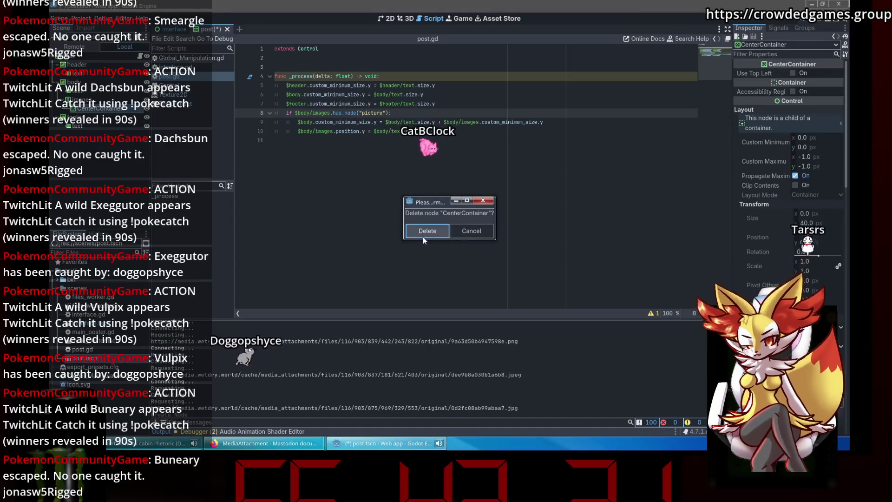
pyautogui.click(423, 236)
pyautogui.hotkey('ctrl', 's')
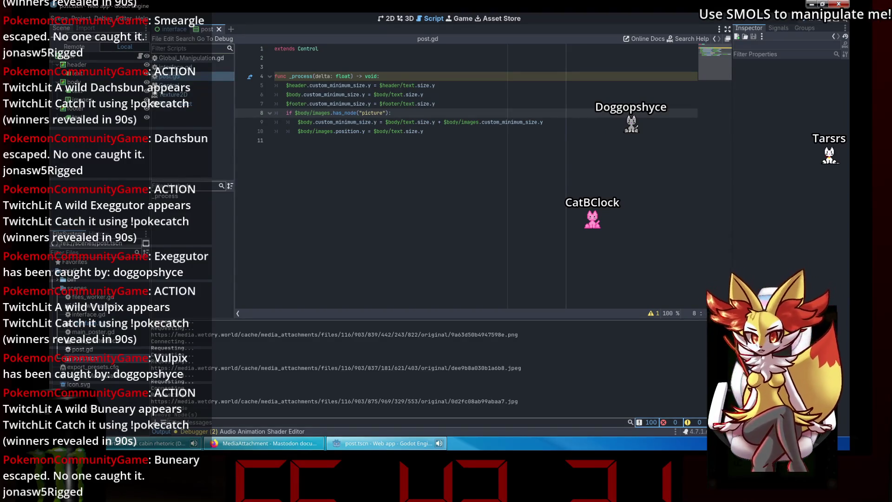
# Step: Add a ScrollContainer to body and drag the images node into it
pyautogui.click(379, 161)
pyautogui.click(93, 99)
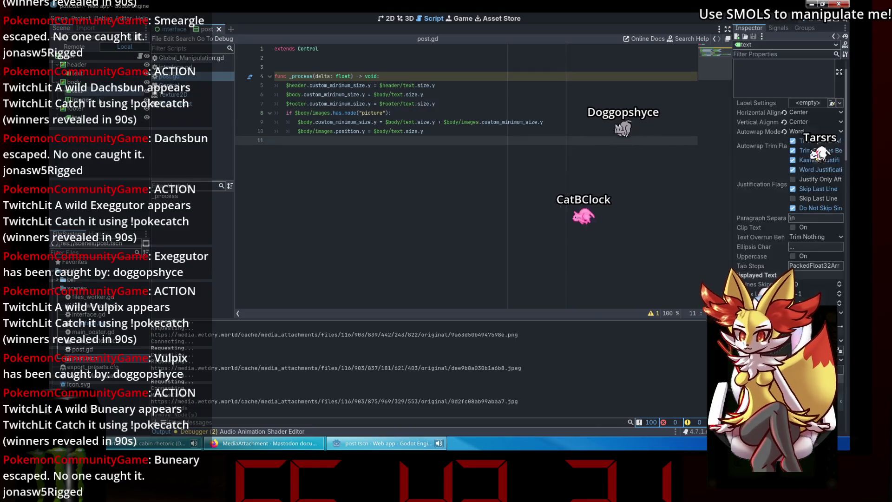
pyautogui.rightClick(98, 98)
pyautogui.click(140, 103)
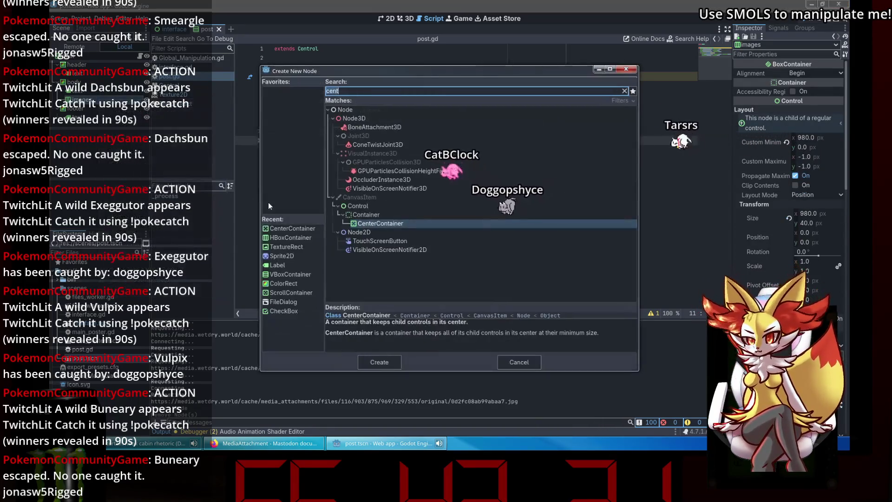
pyautogui.write('scr')
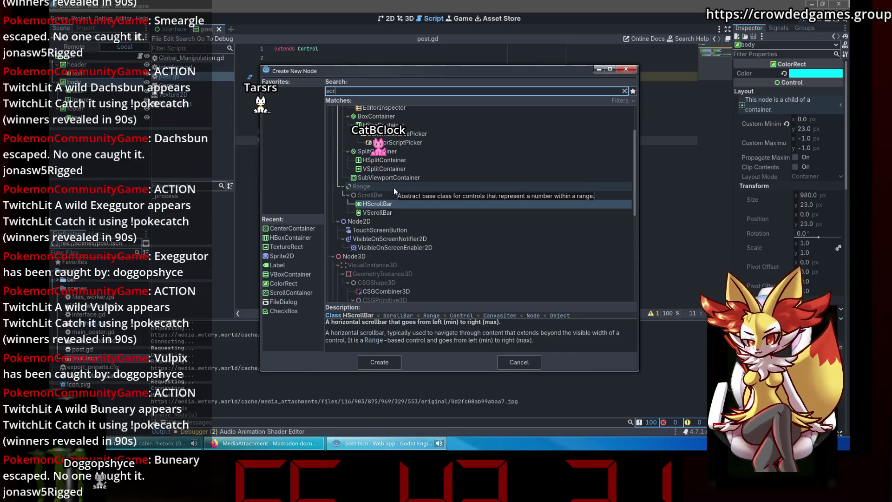
pyautogui.write('oll')
pyautogui.press('Return')
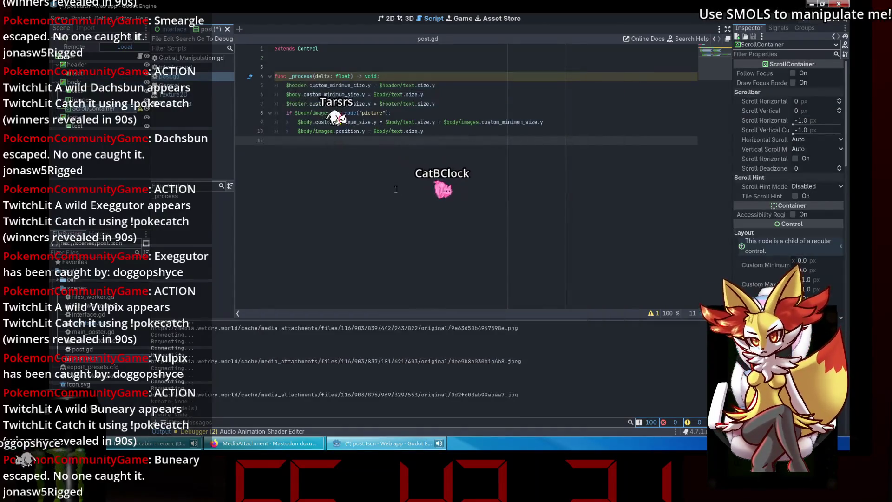
pyautogui.click(91, 108)
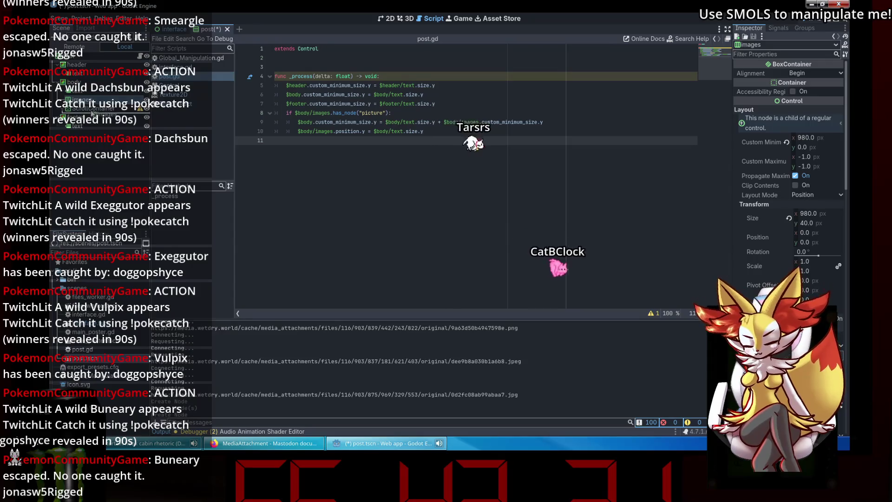
pyautogui.moveTo(79, 99); pyautogui.dragTo(91, 109)
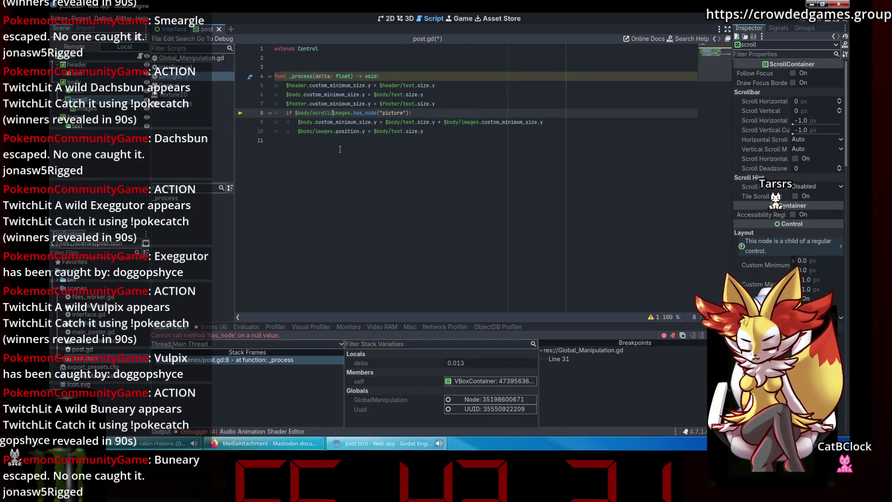
# Step: Update post.gd's images paths to body/scroll/images and save the script
pyautogui.click(339, 142)
pyautogui.doubleClick(317, 113)
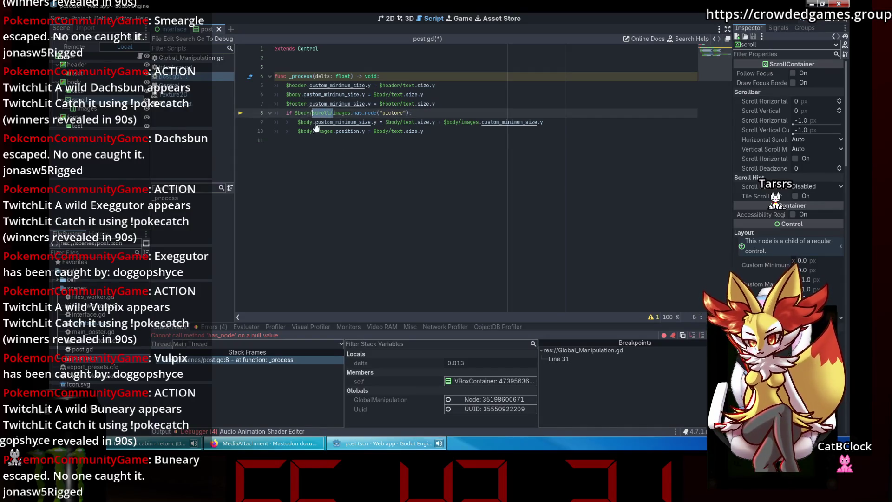
pyautogui.click(315, 131)
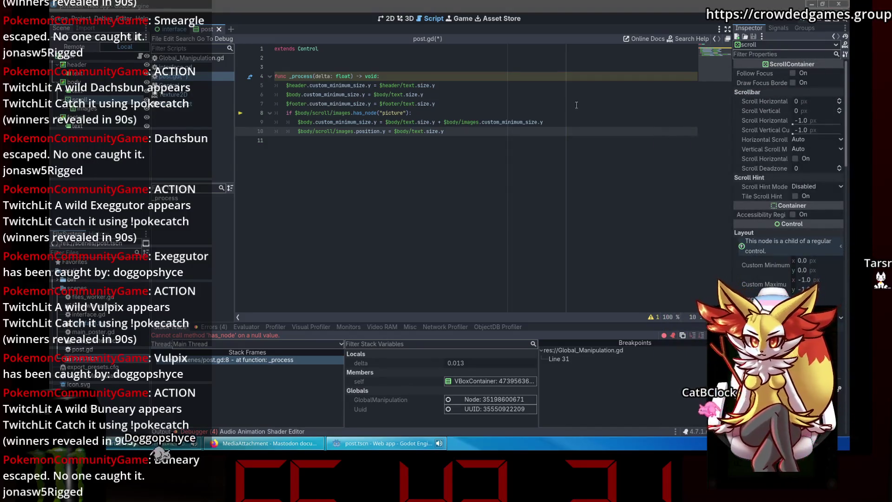
pyautogui.click(467, 130)
pyautogui.click(460, 122)
pyautogui.write('scroll/')
pyautogui.click(464, 131)
pyautogui.hotkey('ctrl', 's')
pyautogui.click(391, 122)
pyautogui.click(386, 129)
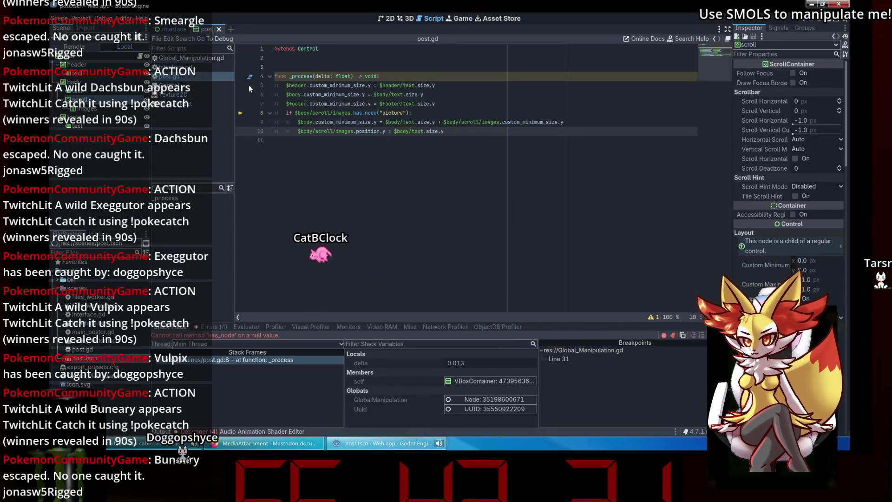
# Step: Change interface.gd's paths to body/scroll/images, delete the leftover body/images line, and save
pyautogui.click(203, 68)
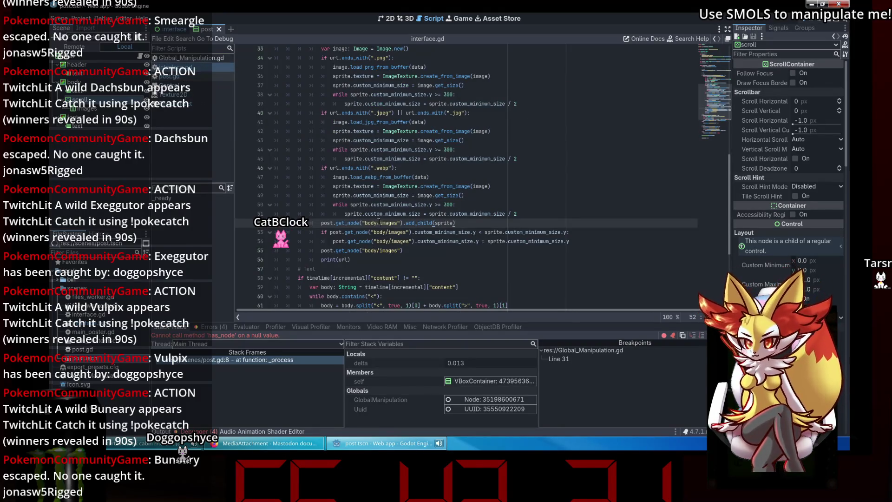
pyautogui.click(392, 241)
pyautogui.write('scroll/')
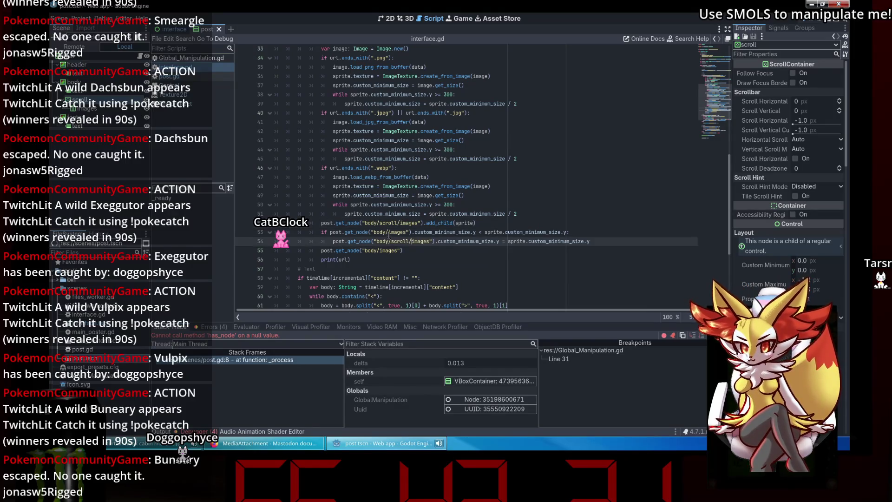
pyautogui.click(388, 232)
pyautogui.write('scroll/')
pyautogui.click(379, 250)
pyautogui.moveTo(402, 251); pyautogui.dragTo(273, 251)
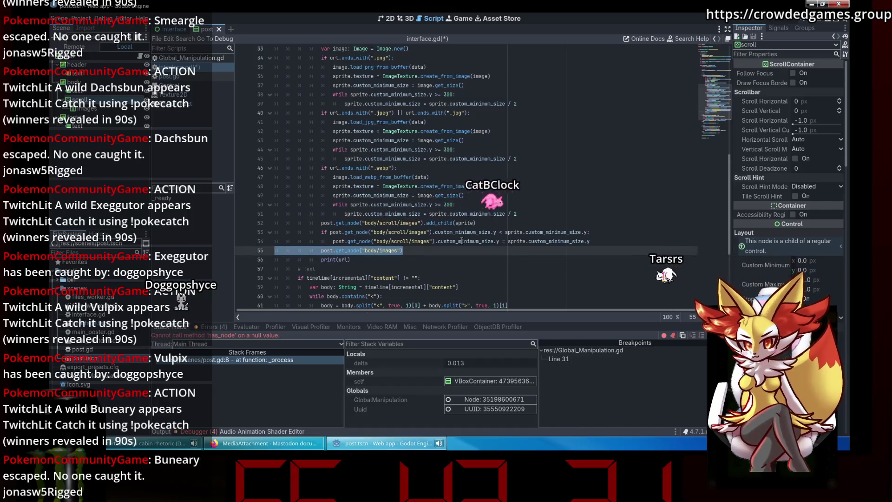
pyautogui.press('BackSpace')
pyautogui.press('BackSpace')
pyautogui.hotkey('ctrl', 's')
# Step: Run the project with F5 and review the image-loading code on lines 36–38
pyautogui.scroll(1, 411, 212)
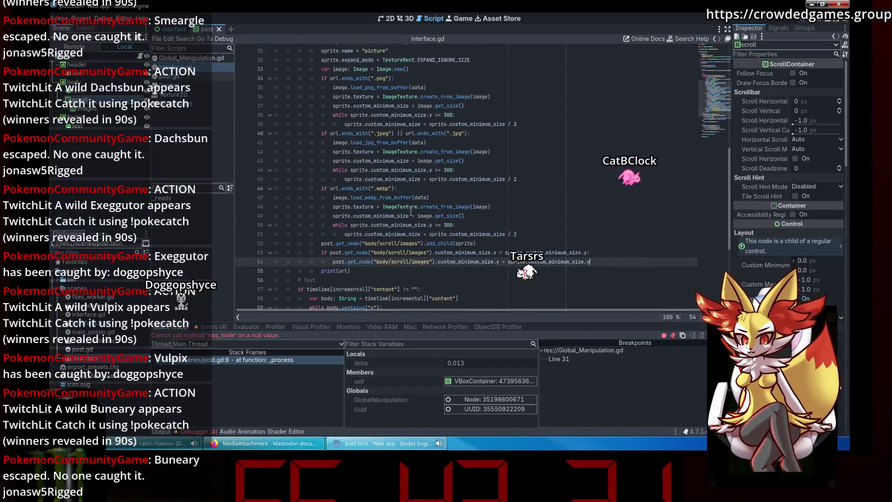
pyautogui.scroll(3, 411, 212)
pyautogui.click(388, 140)
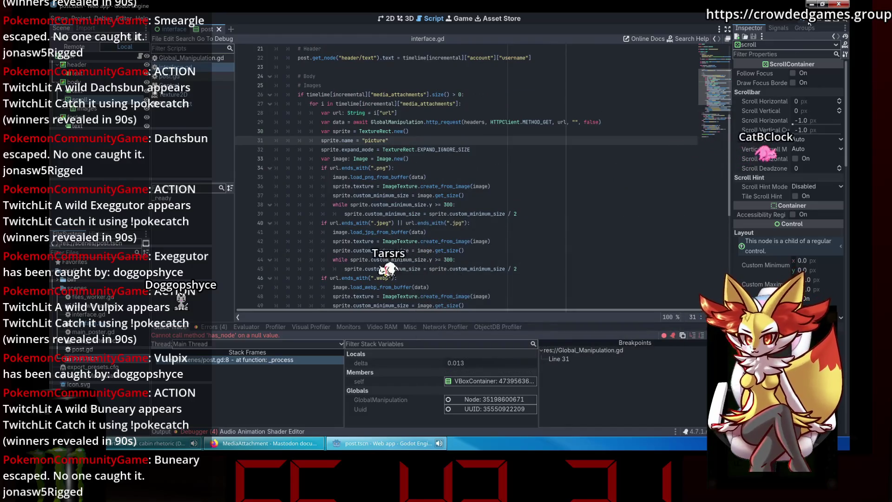
pyautogui.press('F5')
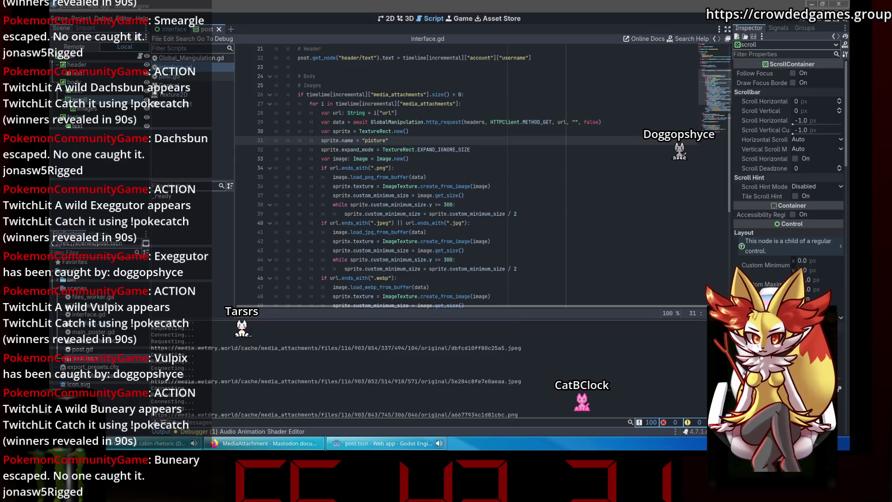
pyautogui.click(576, 200)
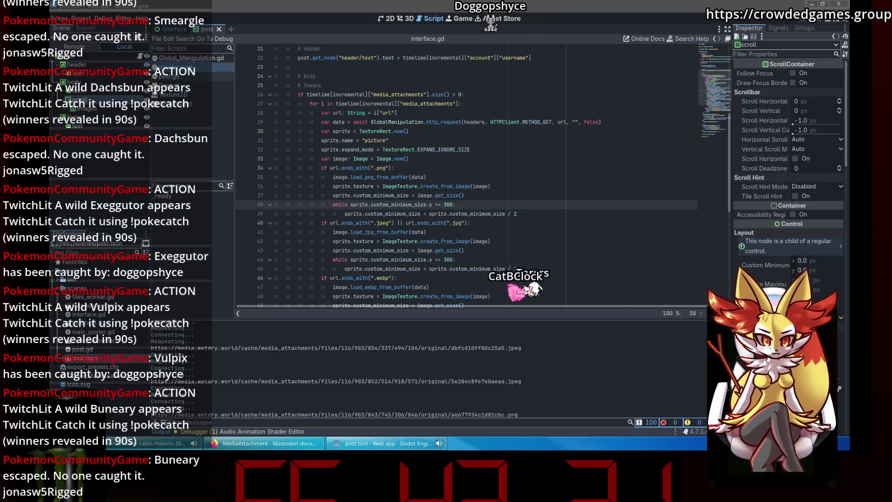
pyautogui.click(487, 186)
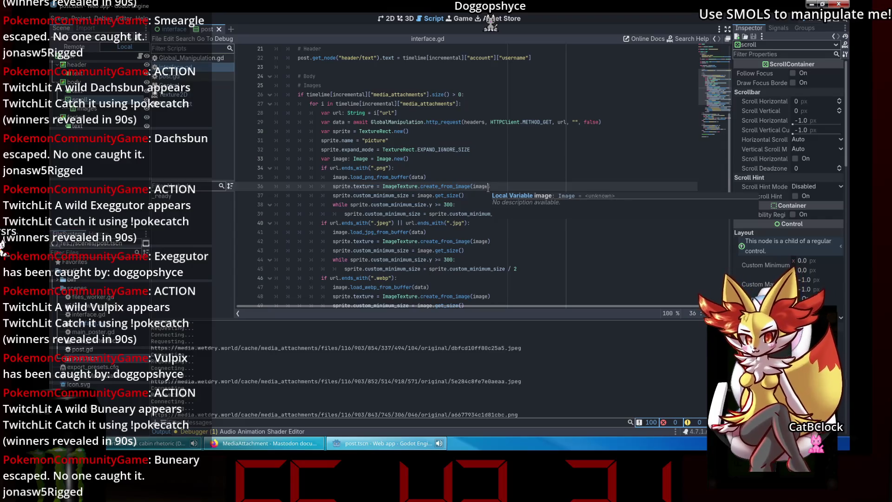
pyautogui.click(475, 204)
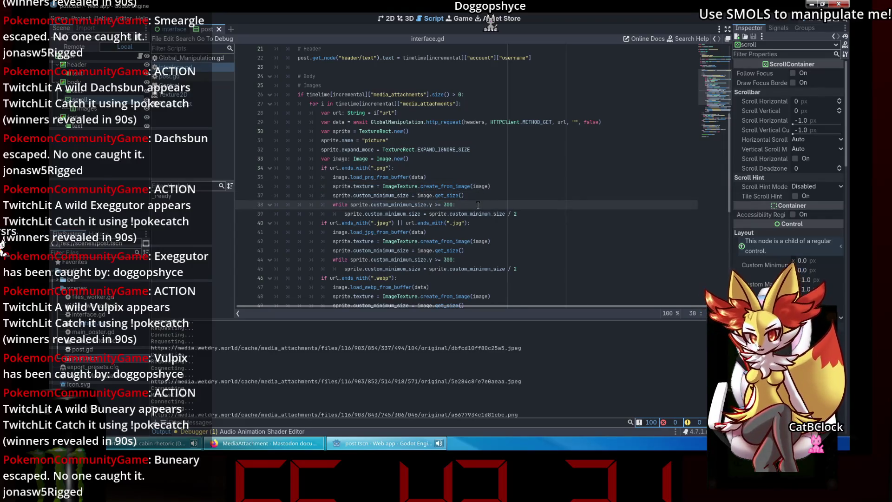
pyautogui.scroll(-1, 478, 205)
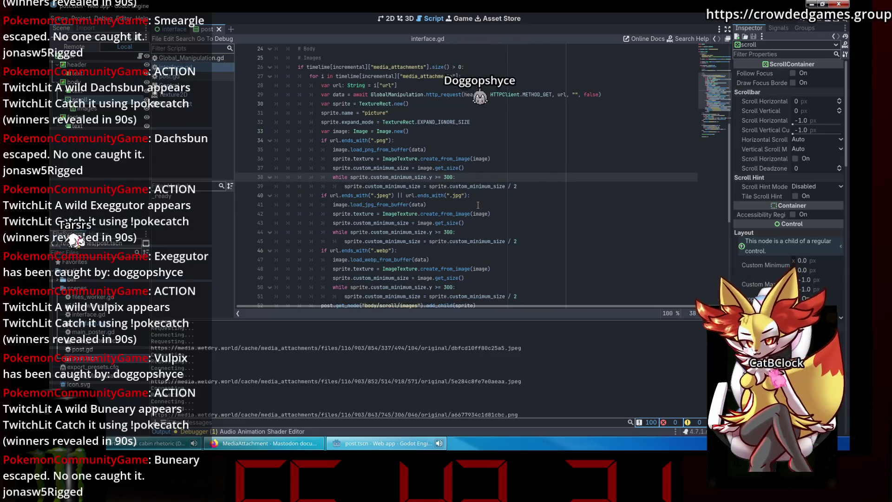
# Step: Close the TextureRect docs and rename post.gd's unused delta parameter to _delta
pyautogui.rightClick(193, 102)
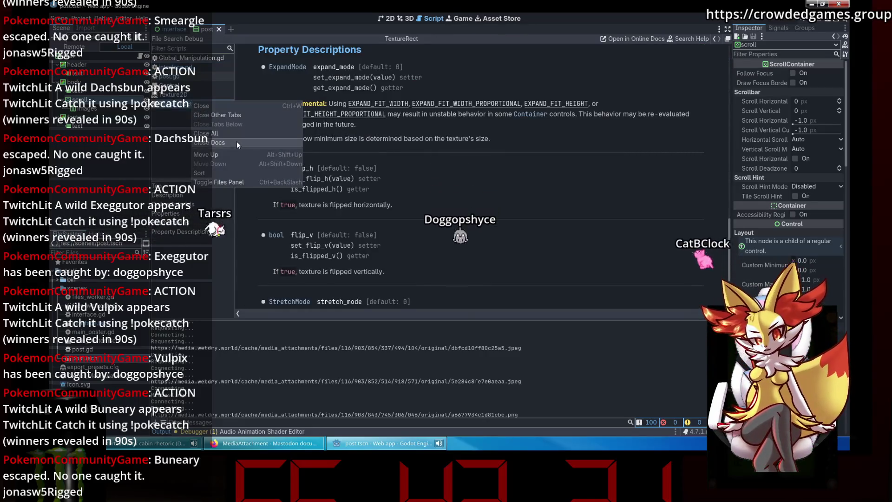
pyautogui.click(236, 143)
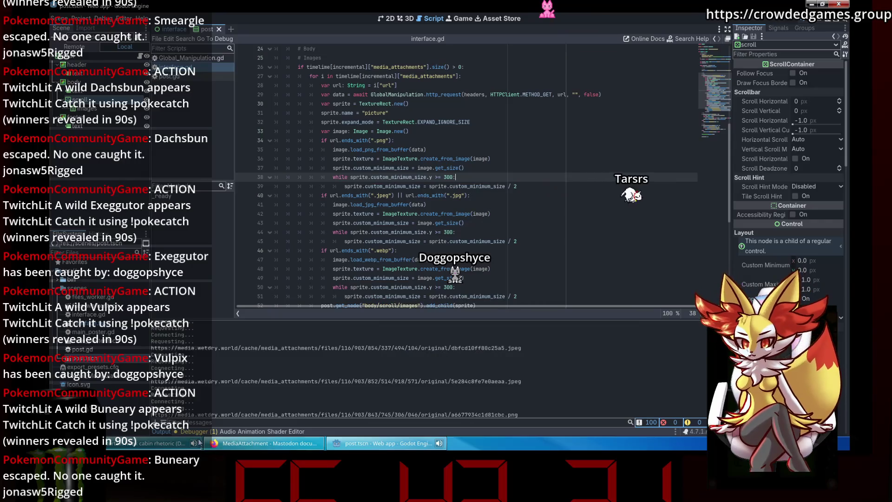
pyautogui.click(188, 431)
pyautogui.doubleClick(364, 347)
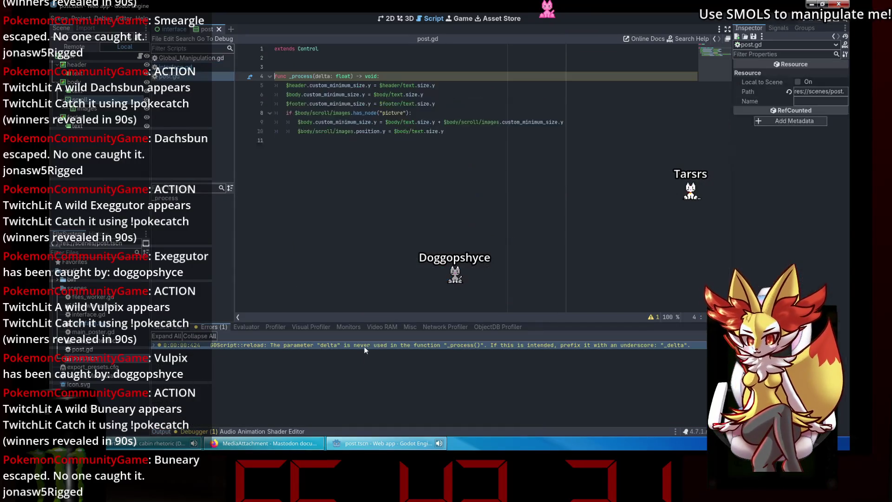
pyautogui.write('_')
# Step: Review post.gd's size-setting lines, then bring up the post scene on the 2D canvas
pyautogui.click(338, 95)
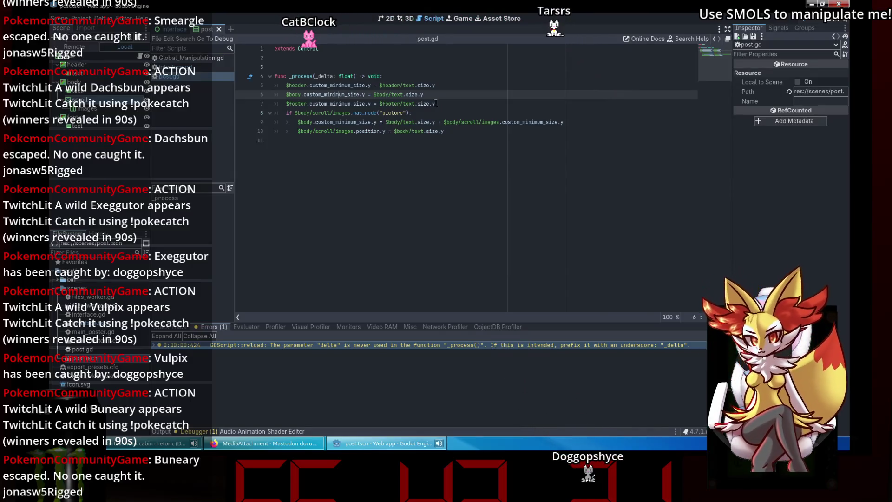
pyautogui.click(461, 130)
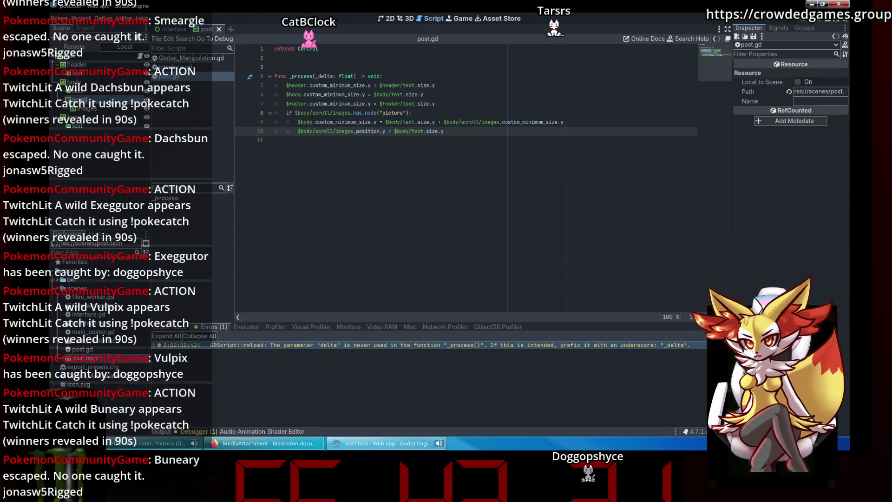
pyautogui.click(387, 18)
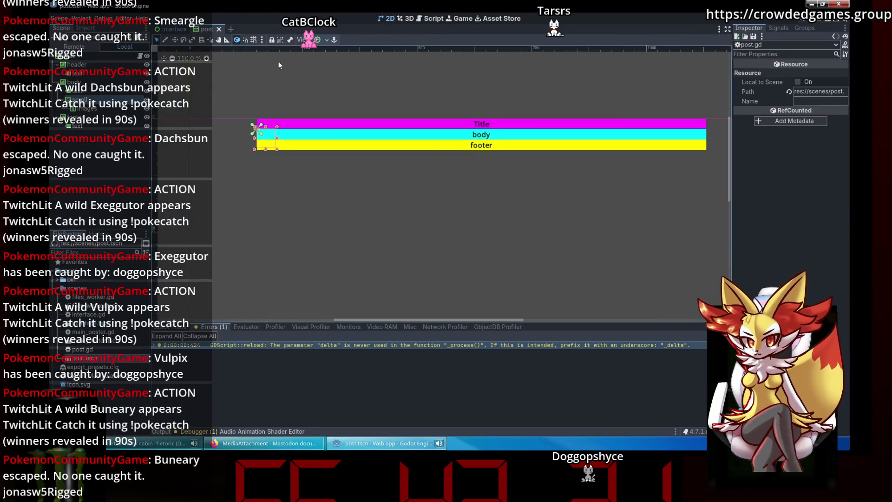
# Step: Set the scroll node's Custom Minimum Size x to 980 and save the post scene
pyautogui.click(128, 98)
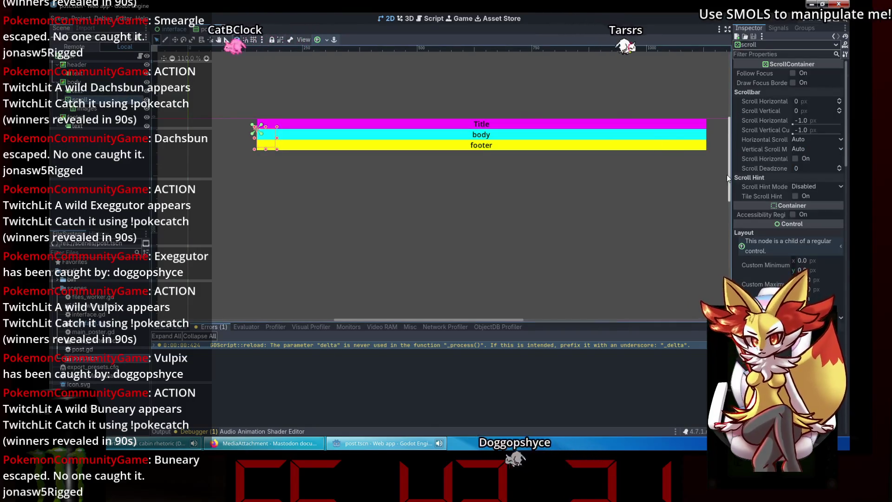
pyautogui.click(807, 261)
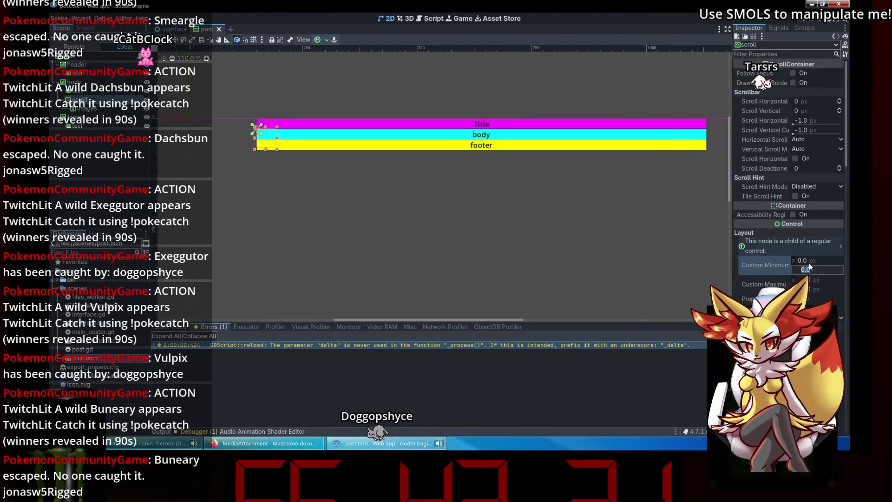
pyautogui.write('980')
pyautogui.press('Return')
pyautogui.hotkey('ctrl', 's')
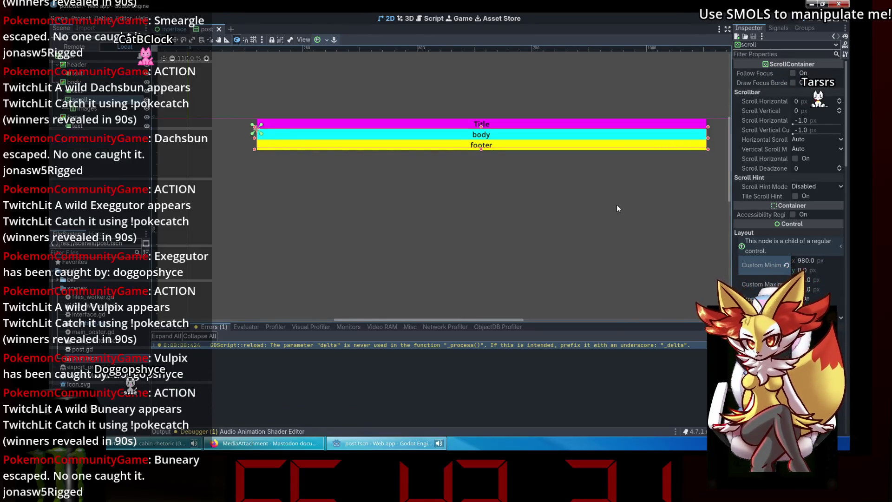
pyautogui.click(435, 20)
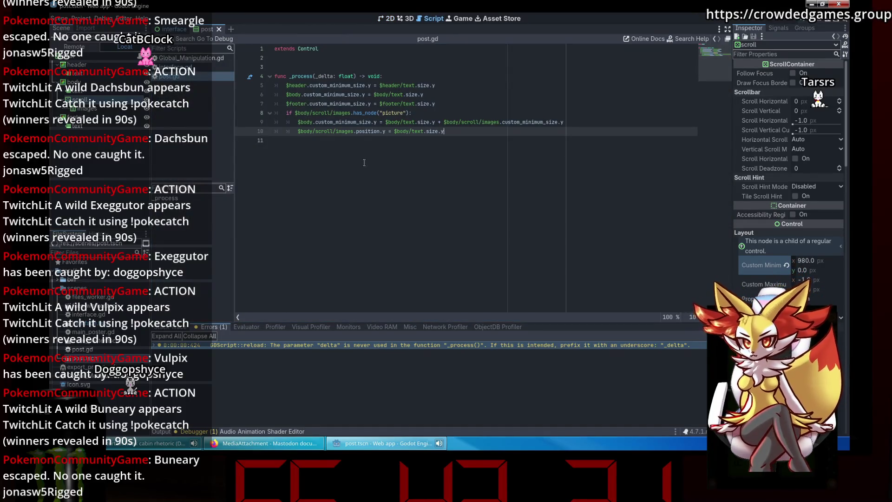
# Step: Review the images lines in post.gd and the print(url) code in interface.gd, then rerun the project
pyautogui.doubleClick(466, 122)
pyautogui.doubleClick(490, 122)
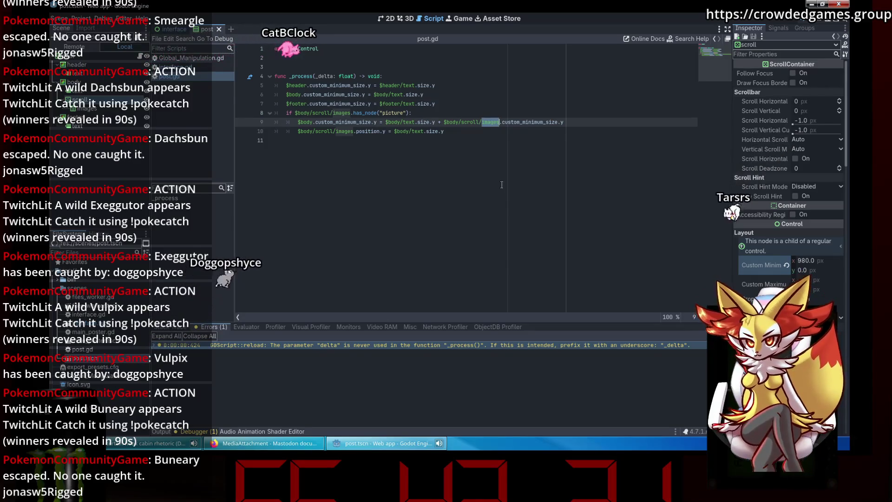
pyautogui.click(488, 140)
pyautogui.click(483, 131)
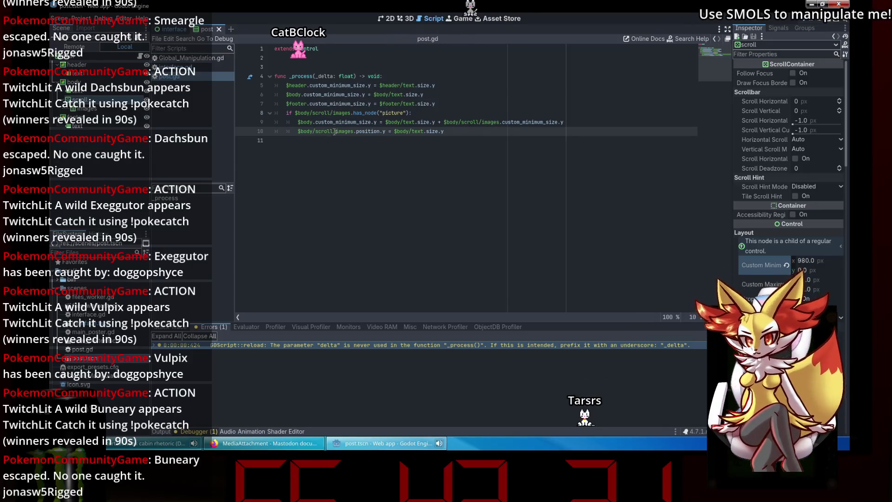
pyautogui.click(305, 139)
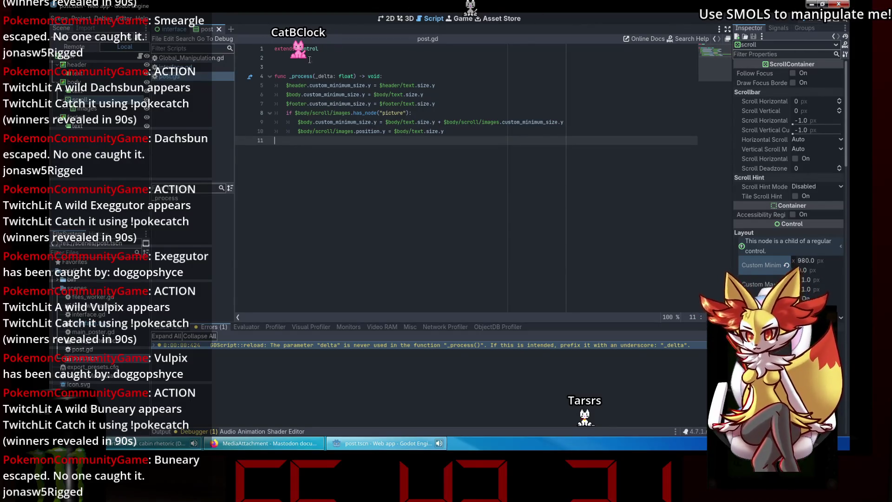
pyautogui.click(226, 68)
pyautogui.scroll(-2, 495, 193)
pyautogui.click(493, 175)
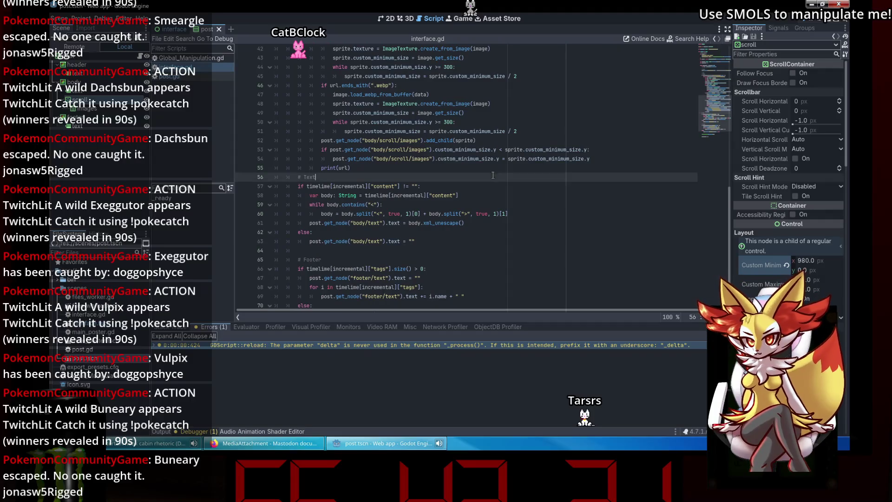
pyautogui.click(487, 164)
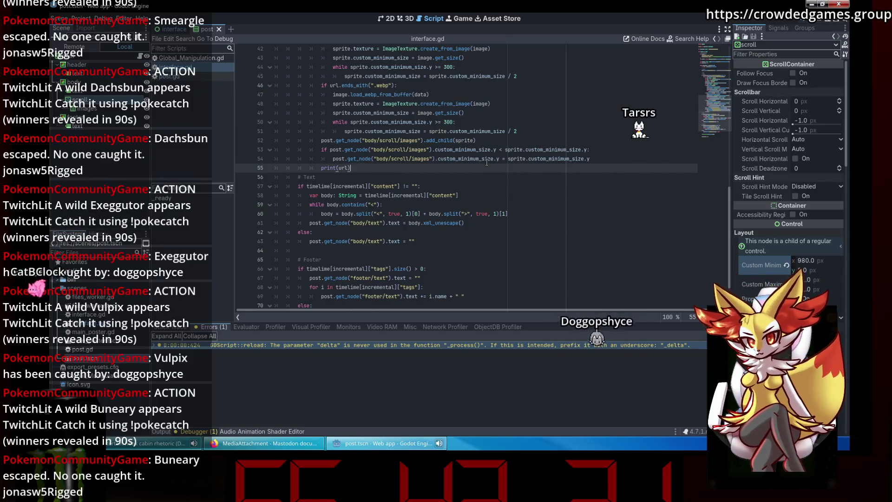
pyautogui.click(802, 18)
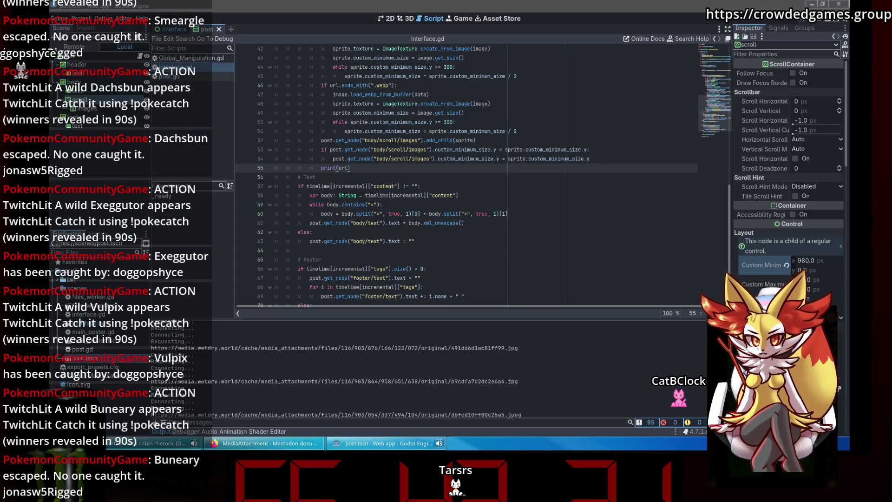
# Step: Set the scroll container's Vertical Scroll Mode to Never Show
pyautogui.click(390, 103)
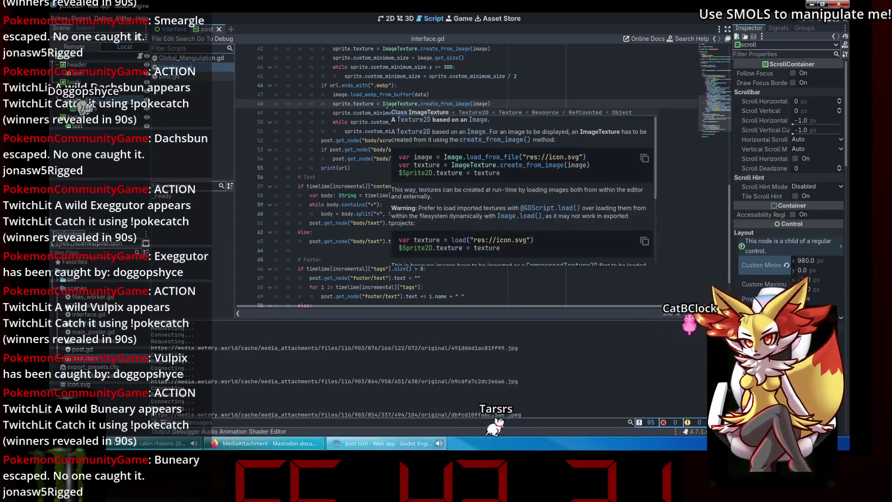
pyautogui.click(536, 96)
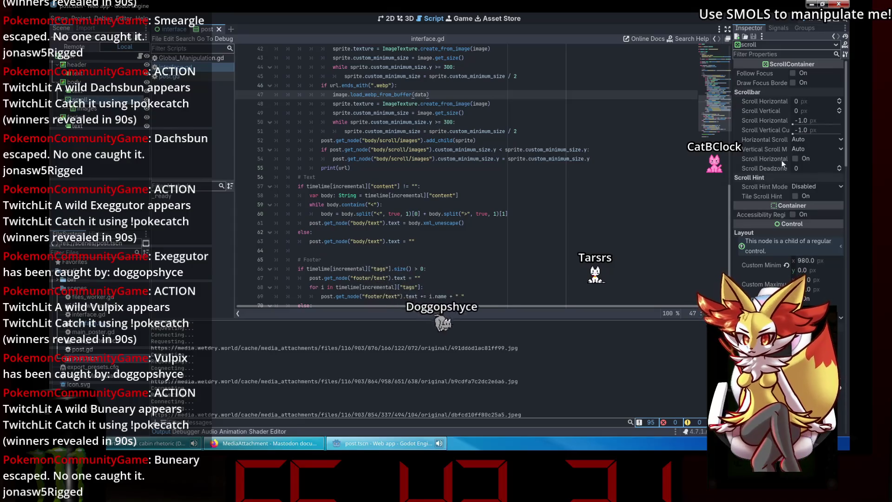
pyautogui.click(810, 139)
pyautogui.click(810, 140)
pyautogui.click(810, 145)
pyautogui.click(831, 187)
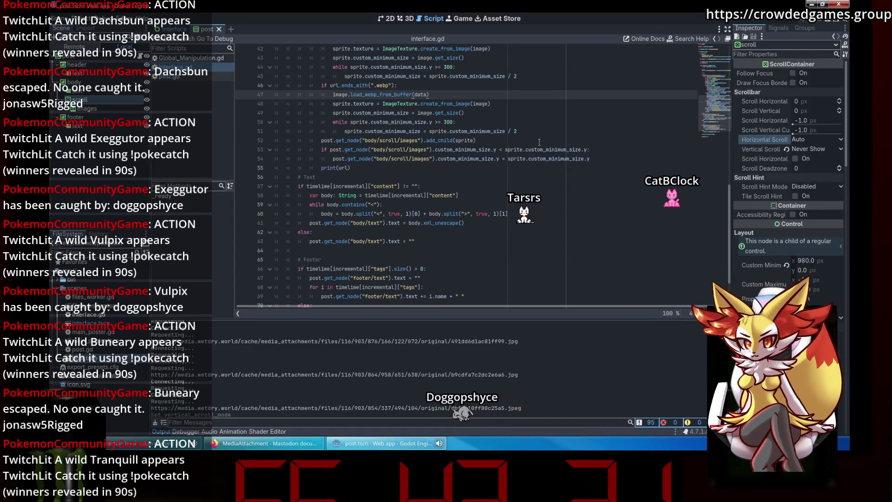
pyautogui.moveTo(768, 160)
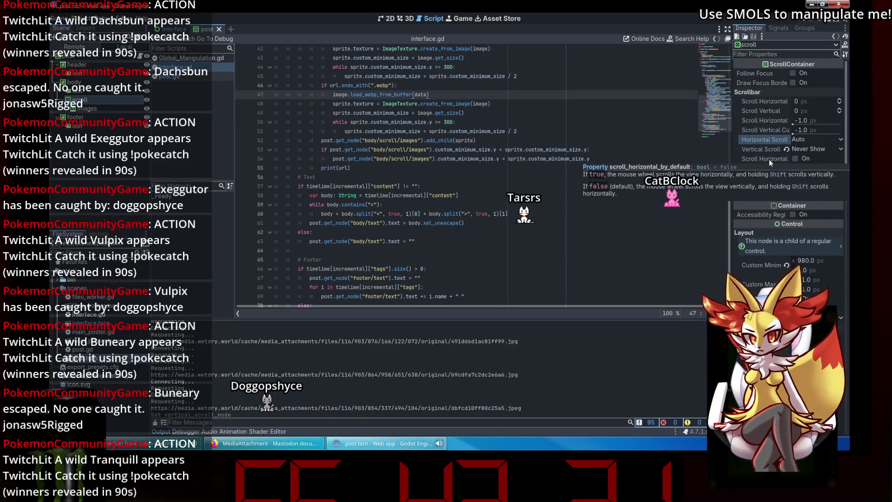
# Step: Enable Scroll Horizontal by Default on the scroll container
pyautogui.click(815, 158)
pyautogui.click(478, 145)
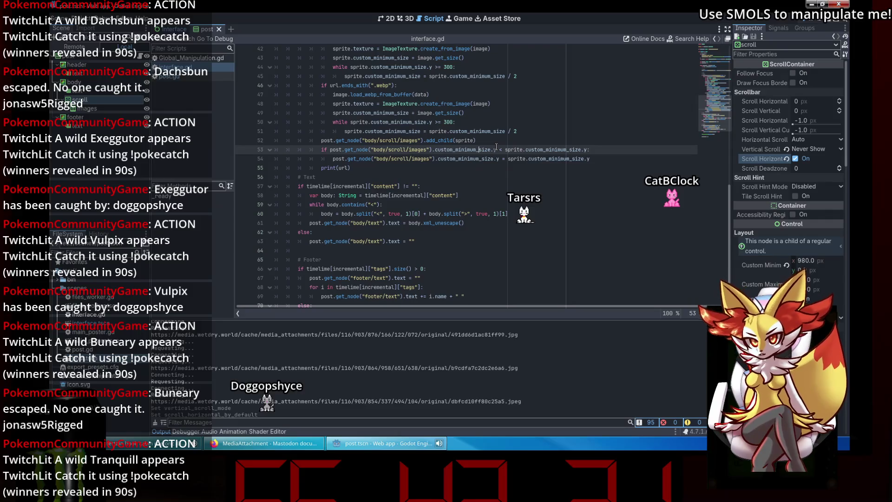
pyautogui.click(421, 158)
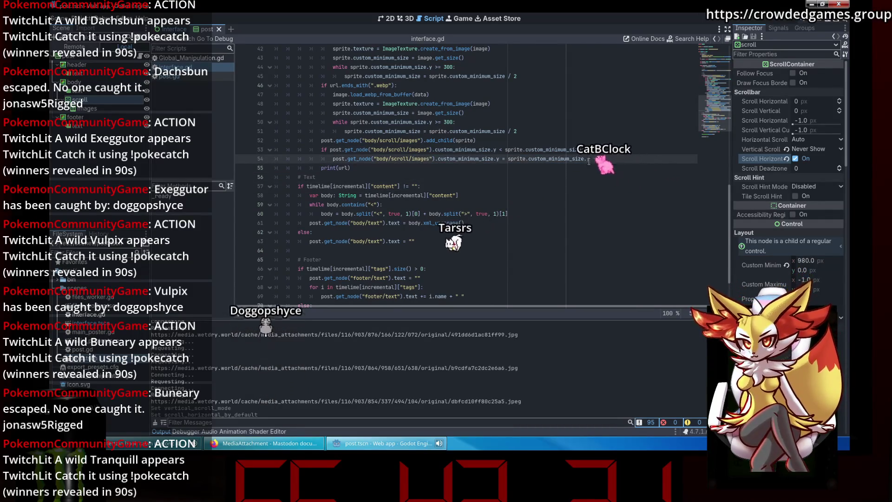
pyautogui.click(414, 166)
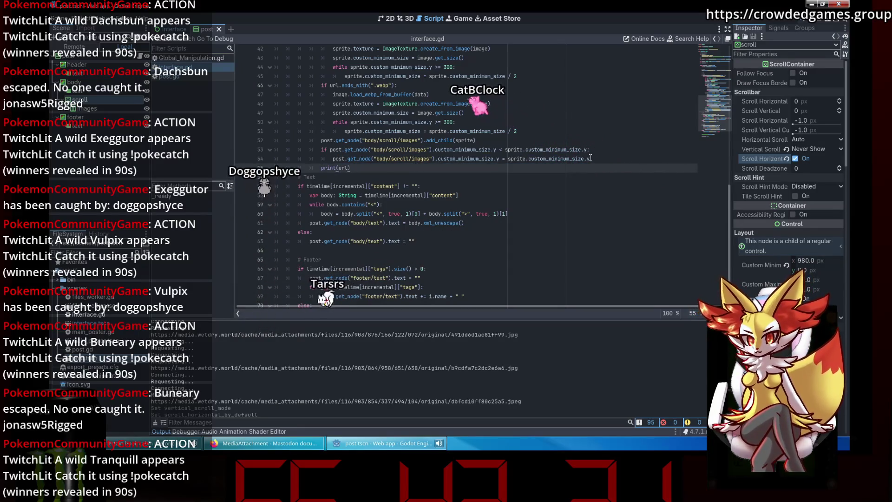
# Step: Duplicate interface.gd line 54 so body/scroll's minimum height also matches taller sprites, then run
pyautogui.moveTo(589, 158); pyautogui.dragTo(332, 158)
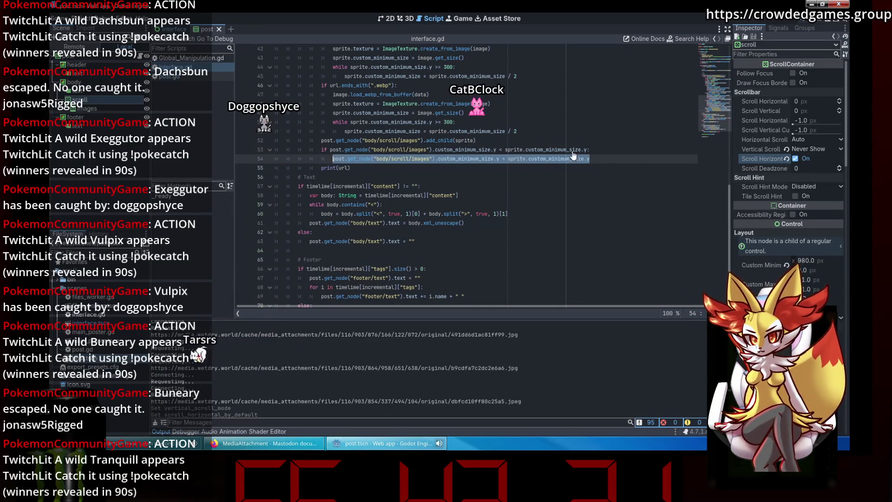
pyautogui.hotkey('ctrl', 'c')
pyautogui.press('End')
pyautogui.press('Return')
pyautogui.hotkey('ctrl', 'v')
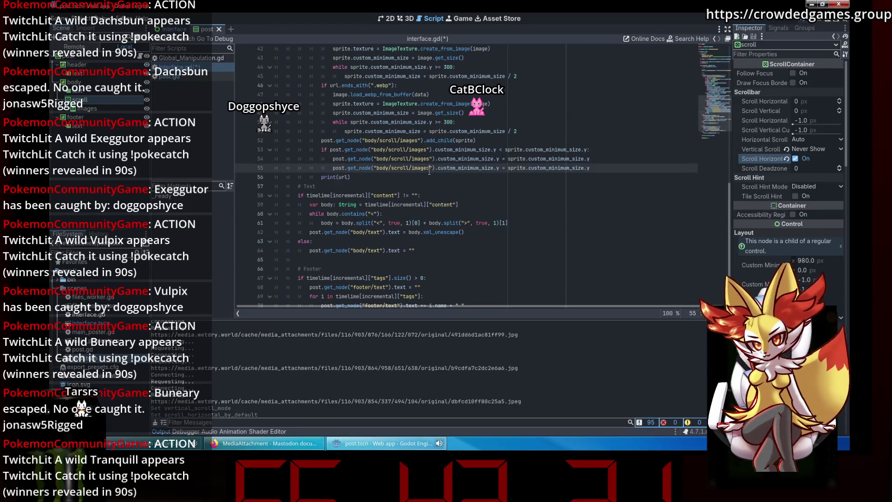
pyautogui.doubleClick(419, 168)
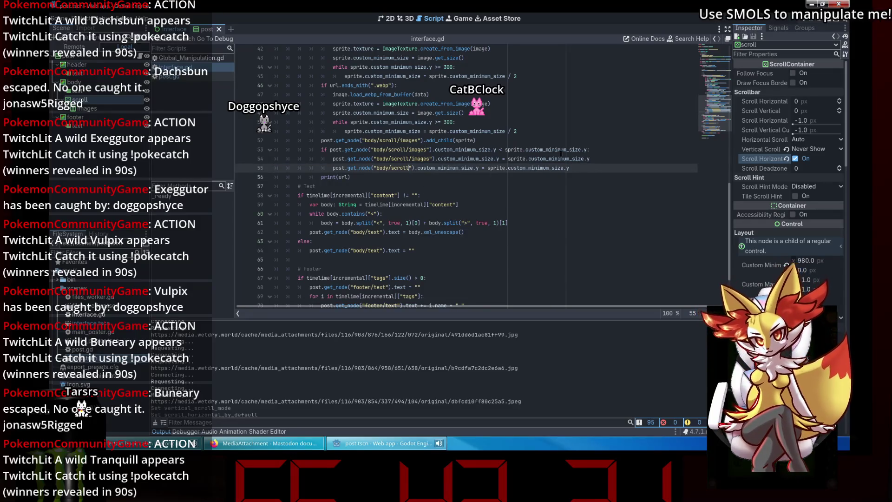
pyautogui.click(801, 21)
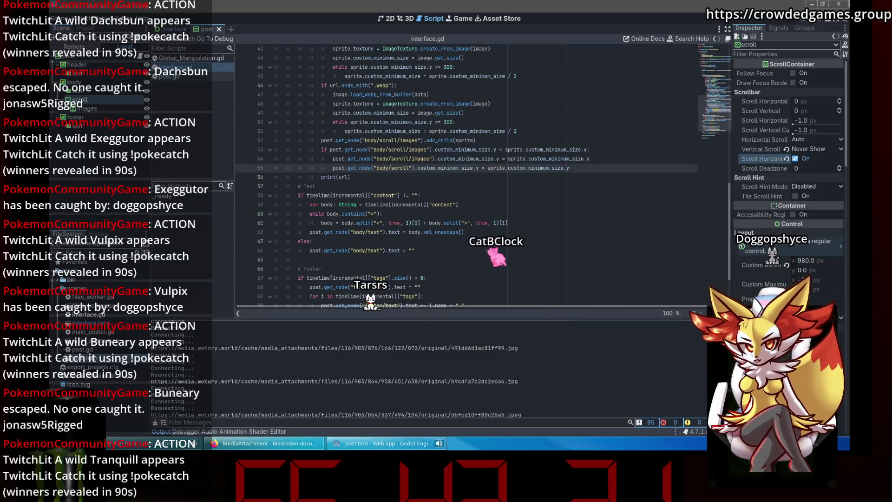
# Step: Leave line 54 of interface.gd and bring up post.gd in the script editor
pyautogui.click(528, 159)
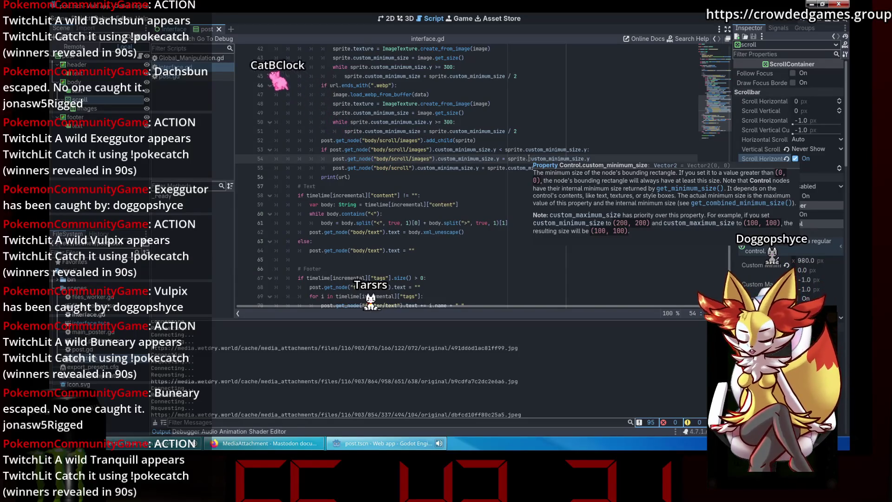
pyautogui.click(198, 78)
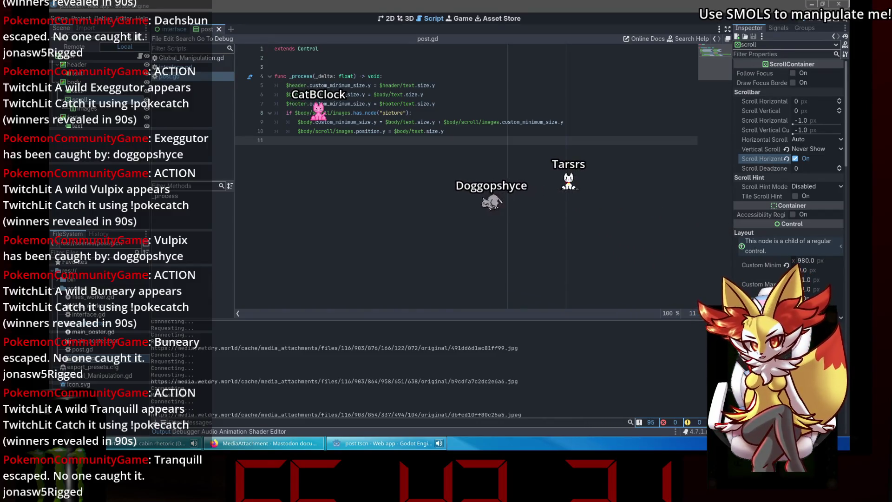
# Step: Copy the images position line in post.gd onto a new line after line 9
pyautogui.click(484, 123)
pyautogui.click(490, 129)
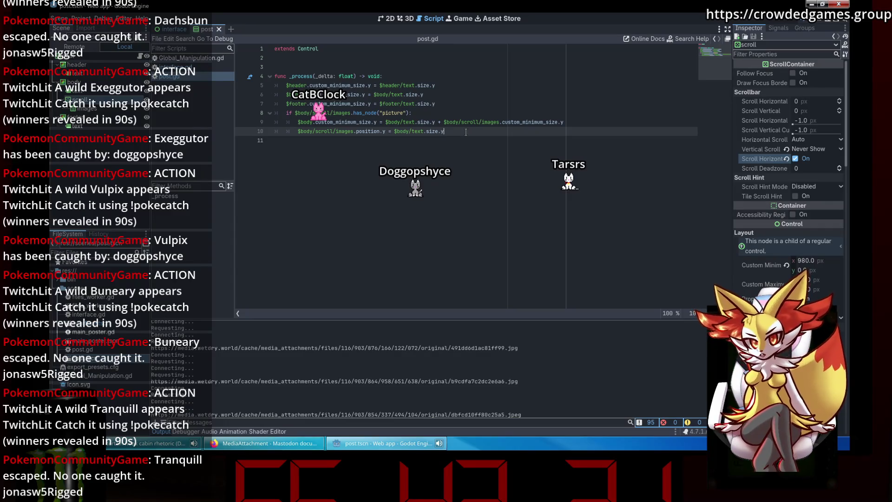
pyautogui.click(499, 122)
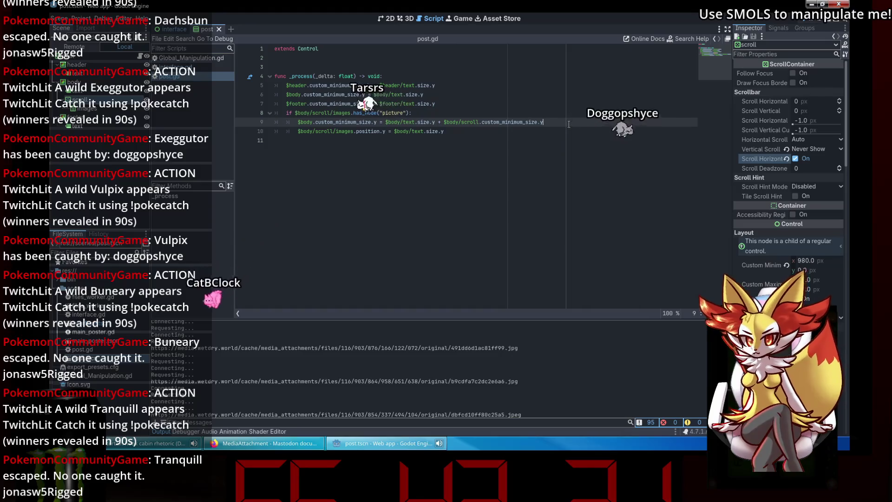
pyautogui.click(488, 135)
pyautogui.moveTo(485, 132)
pyautogui.mouseDown()
pyautogui.moveTo(288, 129)
pyautogui.moveTo(297, 131)
pyautogui.mouseUp()
pyautogui.click(589, 124)
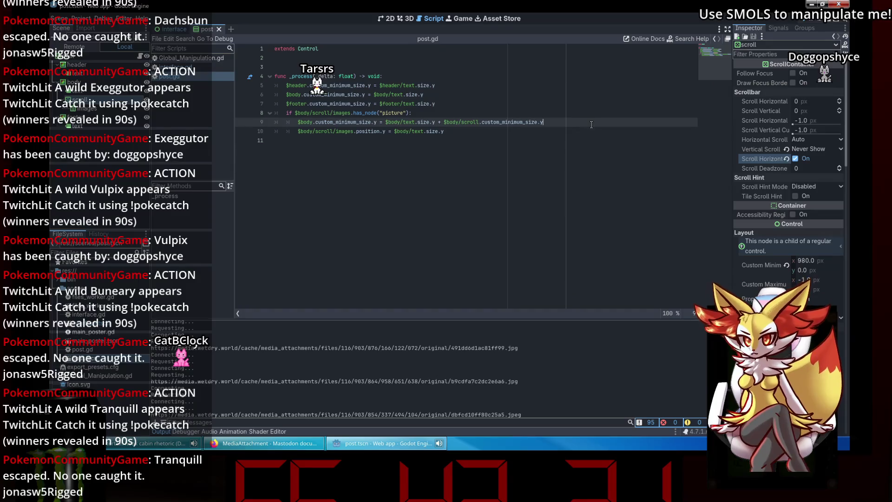
pyautogui.press('Return')
pyautogui.hotkey('ctrl', 'v')
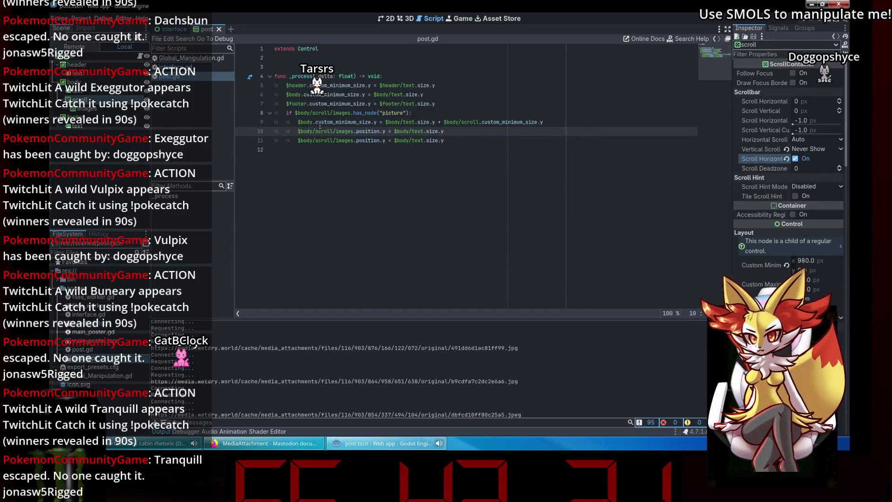
# Step: Make the copy set images' minimum height from $body/scroll.custom_minimum_size.y, save and run
pyautogui.doubleClick(507, 121)
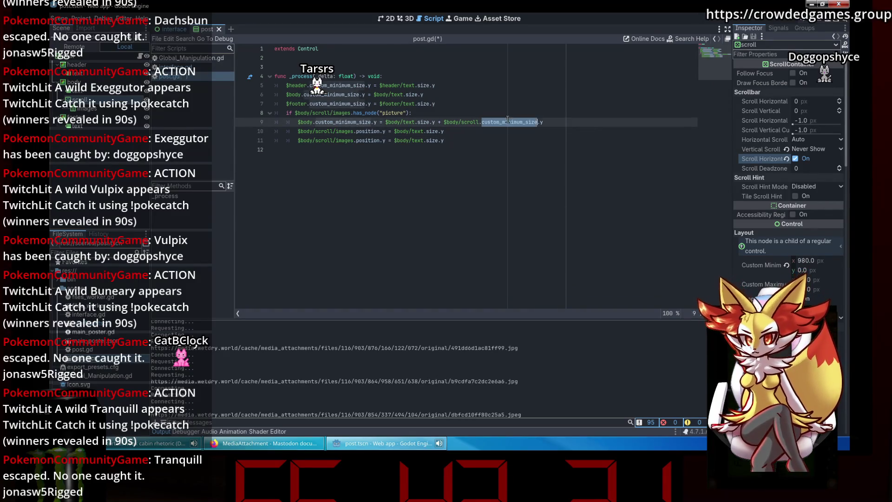
pyautogui.doubleClick(380, 131)
pyautogui.doubleClick(471, 121)
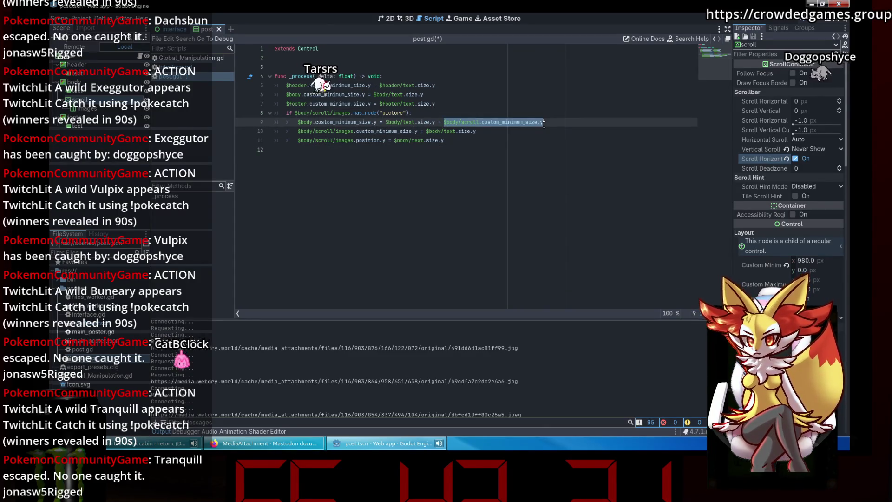
pyautogui.click(475, 132)
pyautogui.press('BackSpace')
pyautogui.press('BackSpace')
pyautogui.press('BackSpace')
pyautogui.write('scroll.custom_minimum_size.y')
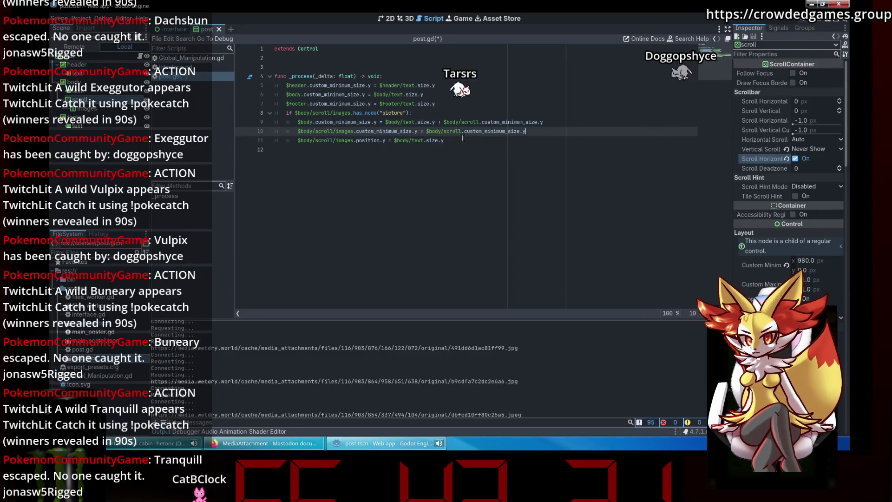
pyautogui.hotkey('ctrl', 's')
pyautogui.press('F5')
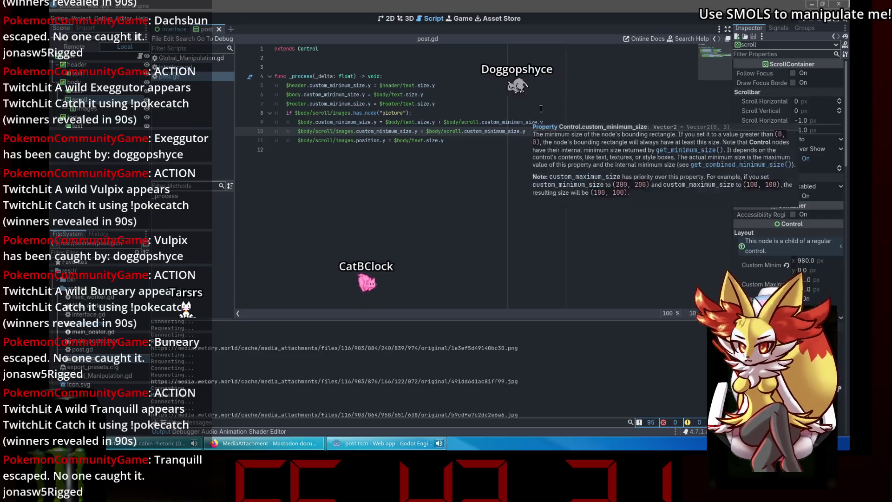
# Step: Move from post.gd to interface.gd and find the debug code near line 53
pyautogui.click(501, 136)
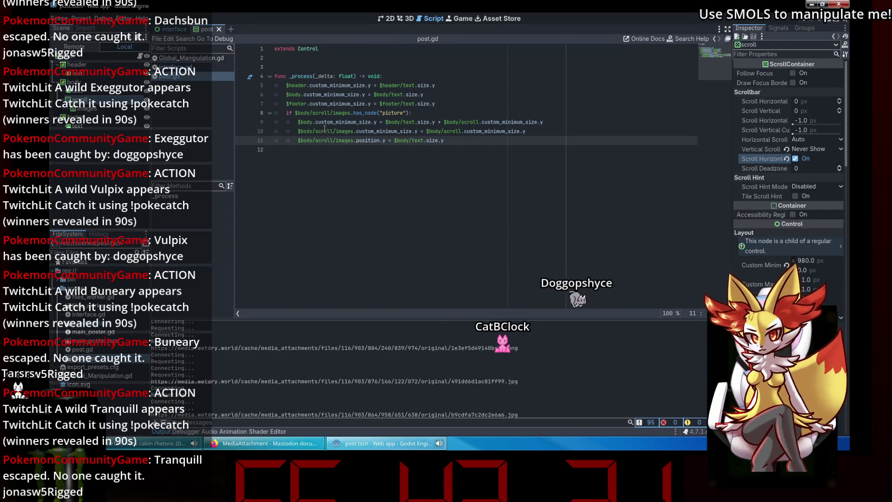
pyautogui.click(575, 119)
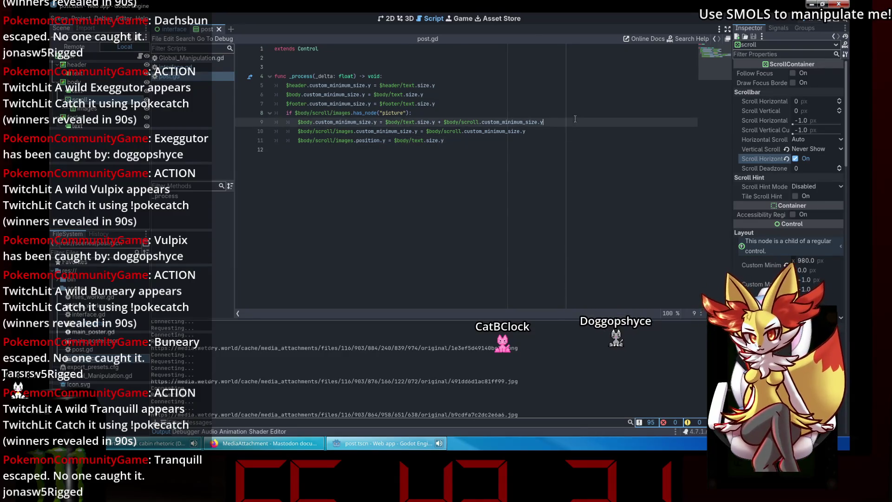
pyautogui.click(198, 67)
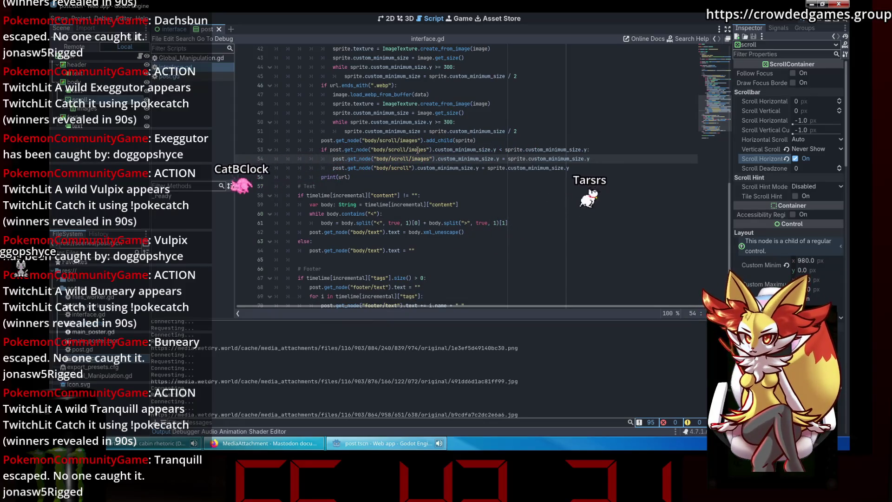
pyautogui.scroll(2, 417, 150)
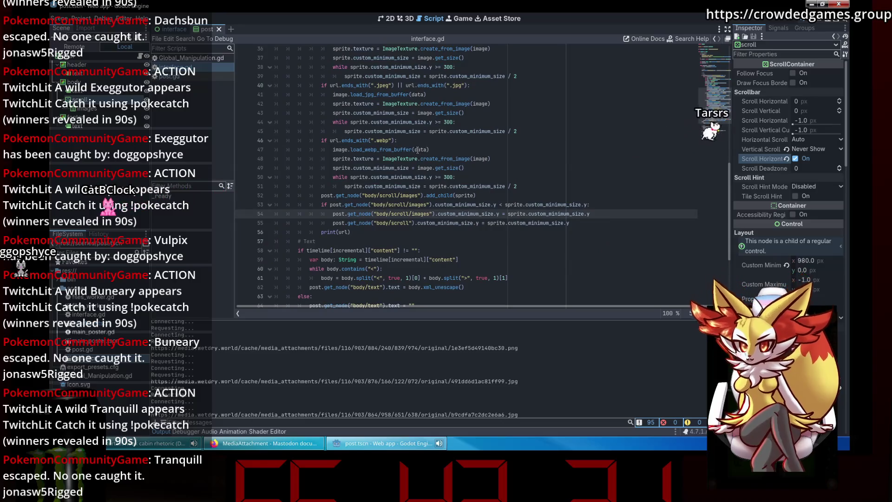
pyautogui.click(612, 207)
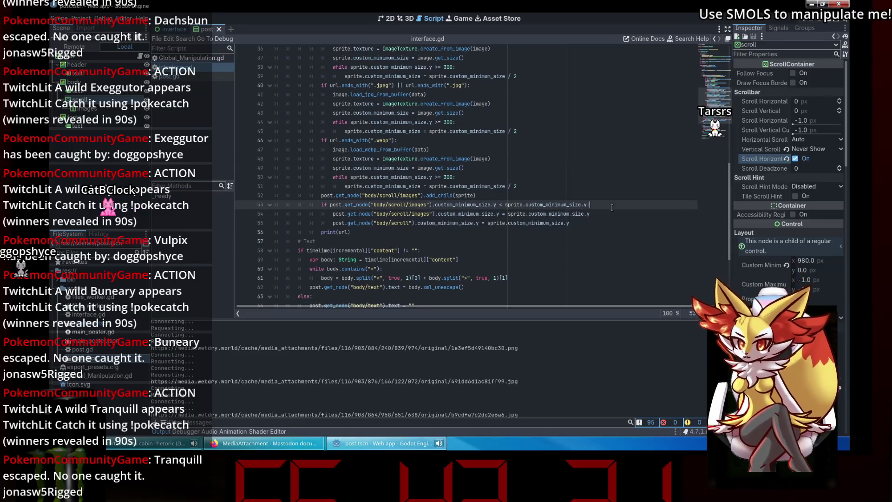
pyautogui.scroll(-1, 612, 207)
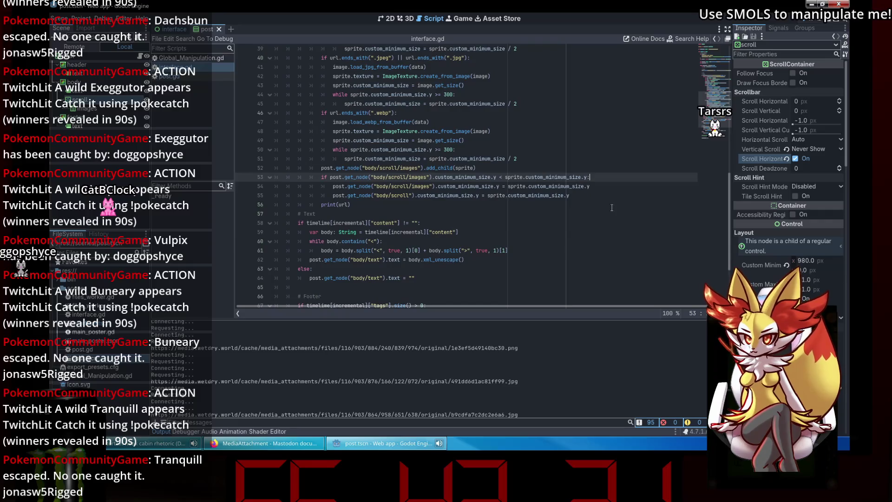
# Step: Delete the print(url) debug line and go back to post.gd
pyautogui.click(393, 202)
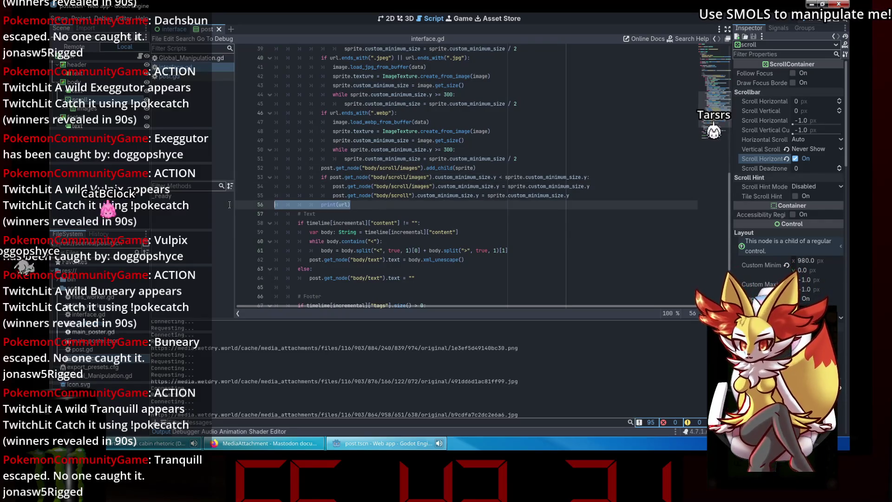
pyautogui.press('BackSpace')
pyautogui.press('BackSpace')
pyautogui.press('BackSpace')
pyautogui.write('s')
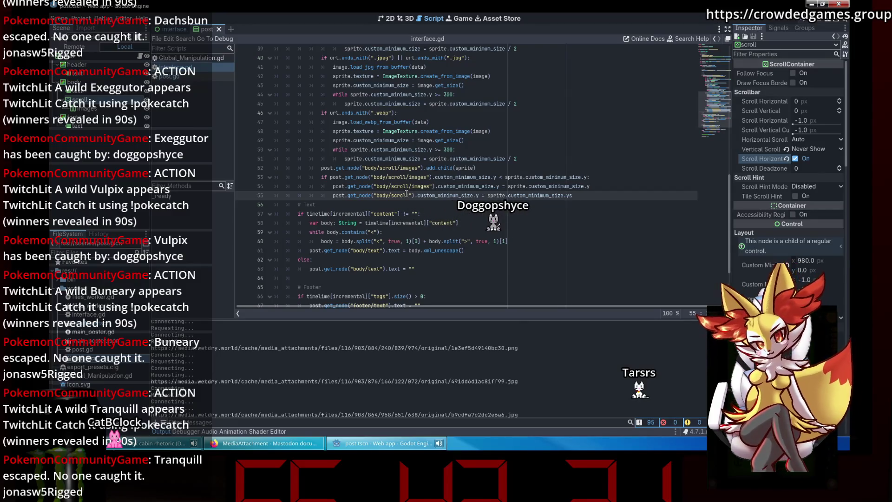
pyautogui.click(207, 78)
pyautogui.click(352, 131)
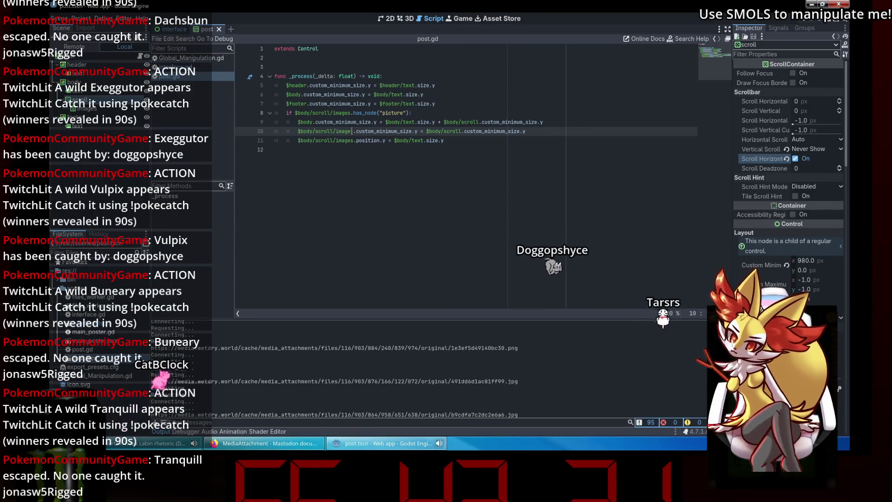
# Step: Remove the images minimum-size line in post.gd, save, then undo the removal
pyautogui.moveTo(525, 131); pyautogui.dragTo(233, 129)
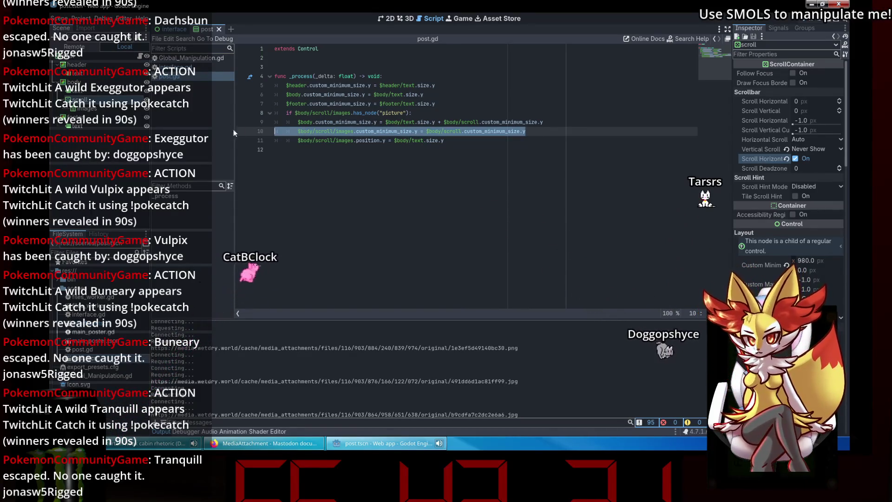
pyautogui.press('BackSpace')
pyautogui.press('BackSpace')
pyautogui.hotkey('ctrl', 's')
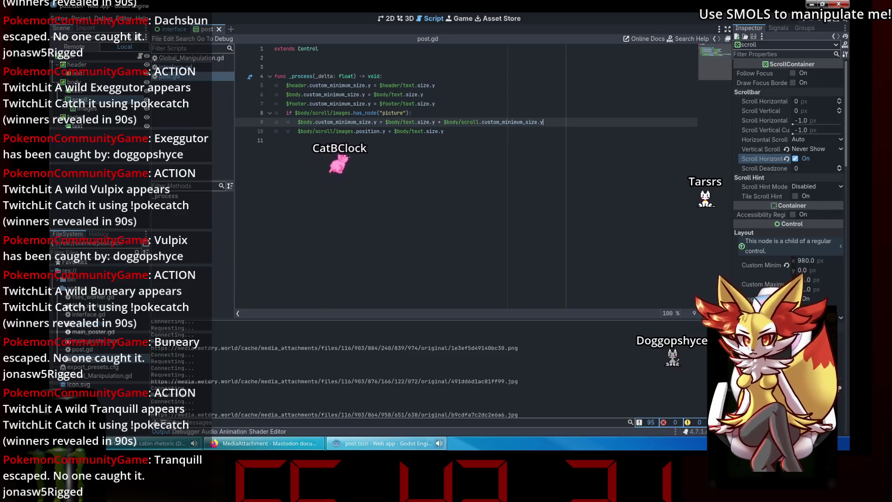
pyautogui.hotkey('ctrl', 'z')
pyautogui.hotkey('ctrl', 'z')
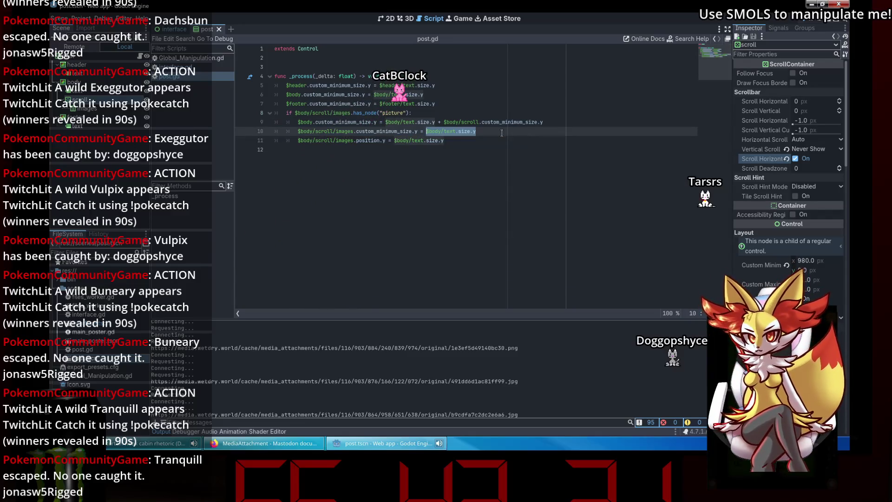
pyautogui.click(506, 137)
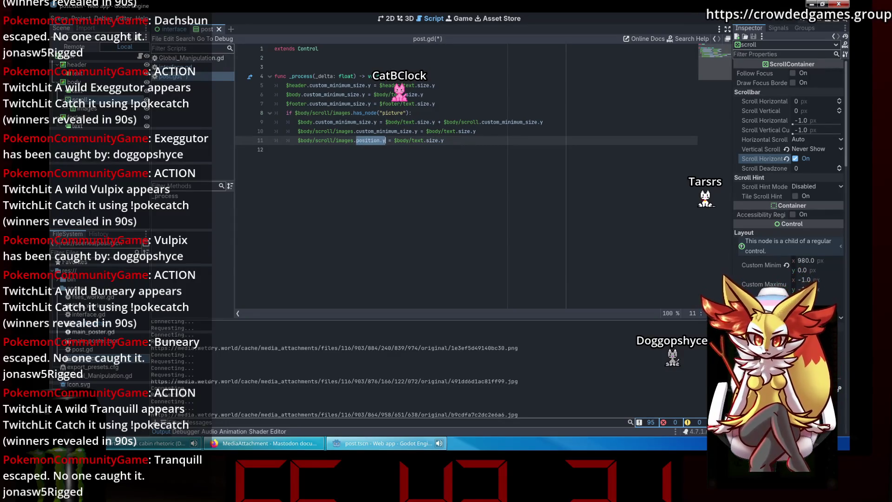
pyautogui.click(380, 148)
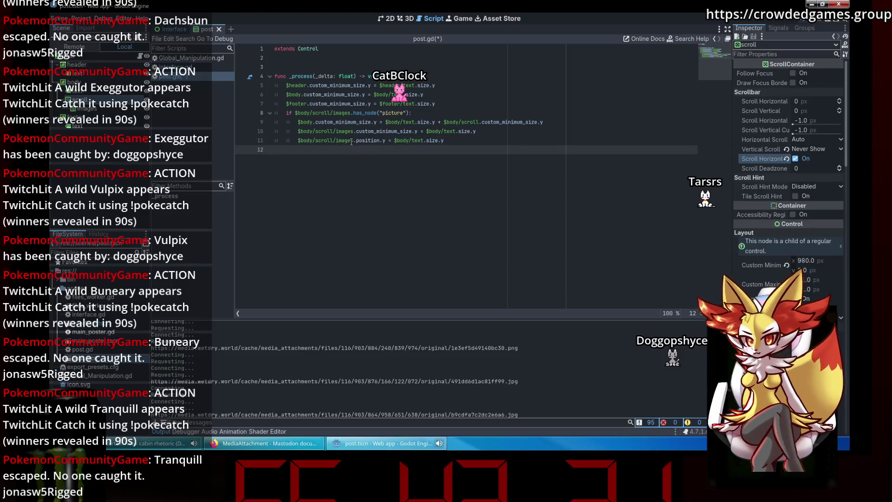
pyautogui.doubleClick(338, 143)
# Step: Set line 11 to $body/scroll.position.y = $body/text.size.y, then run the project
pyautogui.click(440, 132)
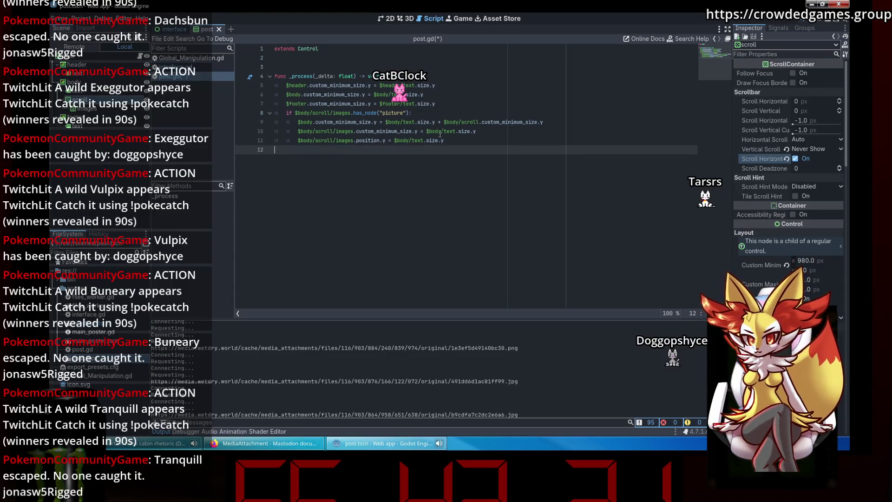
pyautogui.press('End')
pyautogui.hotkey('shift', 'Home')
pyautogui.press('BackSpace')
pyautogui.click(479, 146)
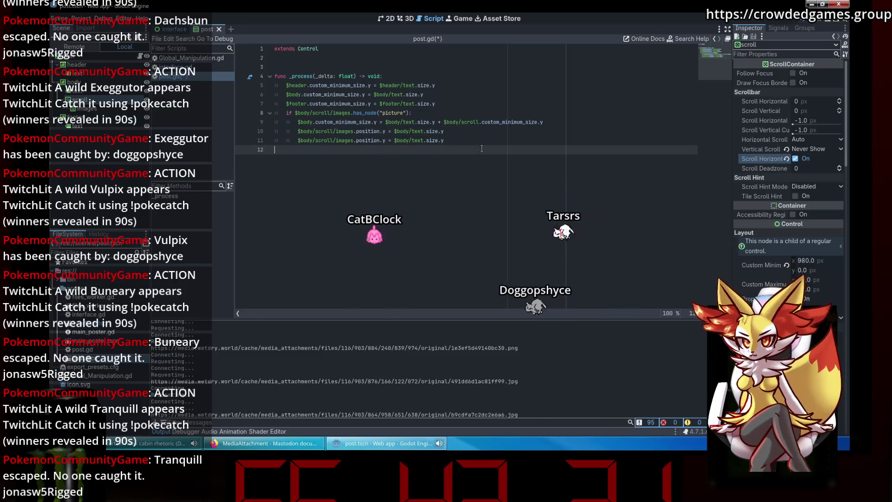
pyautogui.hotkey('ctrl', 'z')
pyautogui.hotkey('ctrl', 'z')
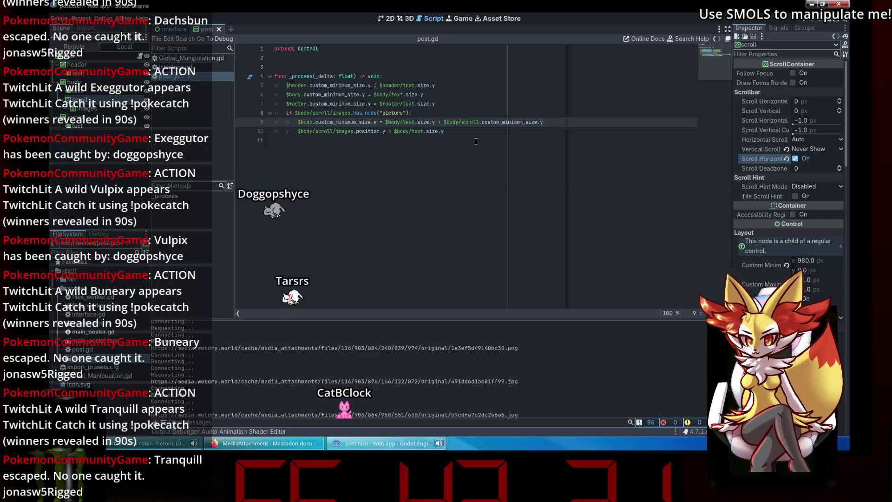
pyautogui.hotkey('ctrl', 'shift', 'z')
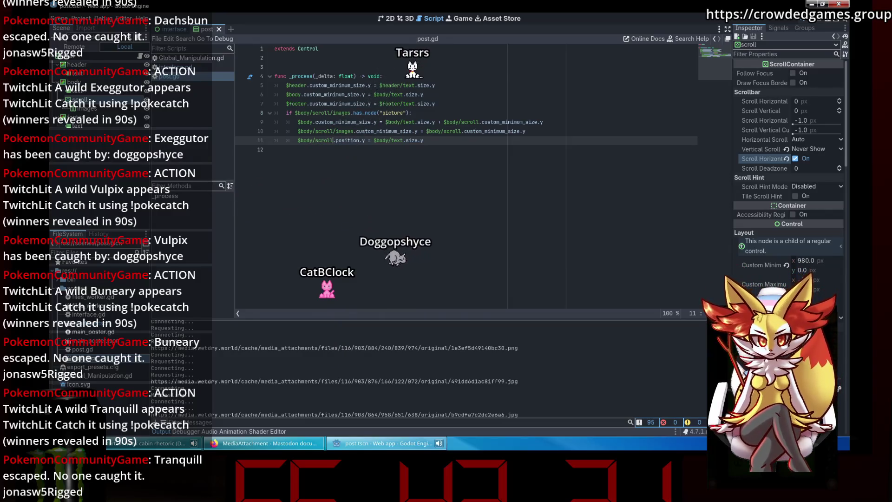
pyautogui.press('Down')
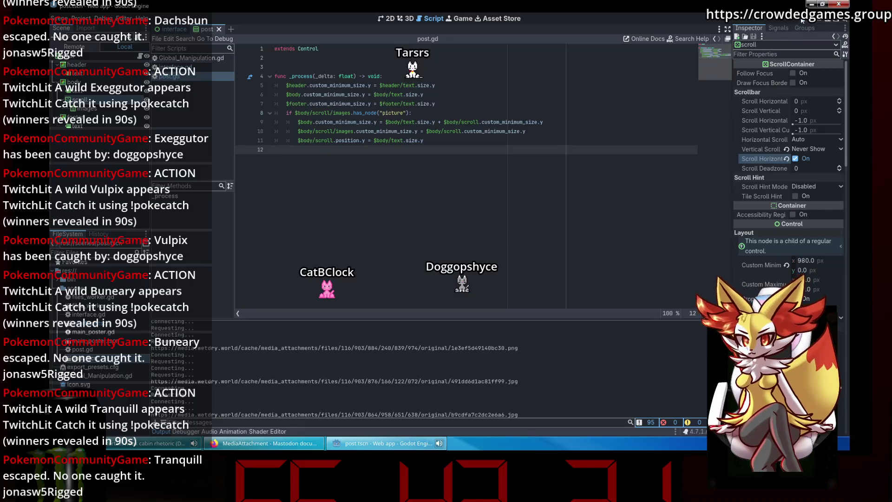
pyautogui.click(802, 21)
pyautogui.hotkey('alt', 'F4')
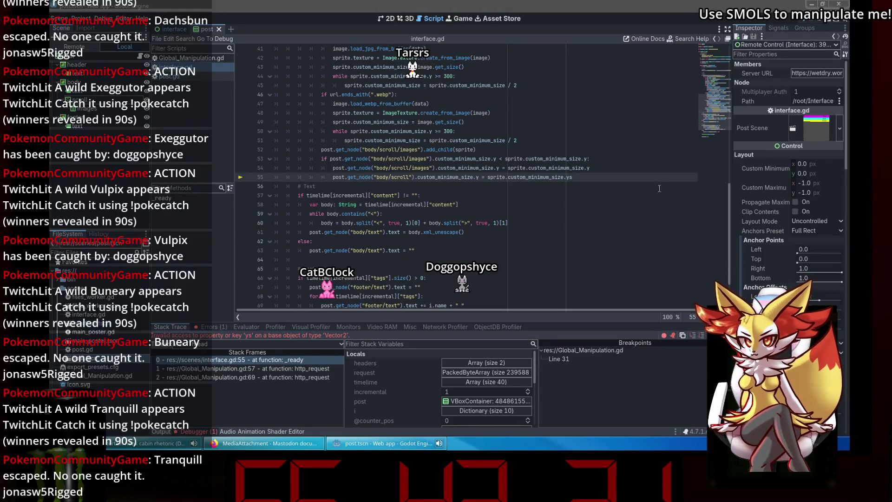
# Step: Fix the end of interface.gd line 55 and relaunch the web app with F5
pyautogui.click(647, 181)
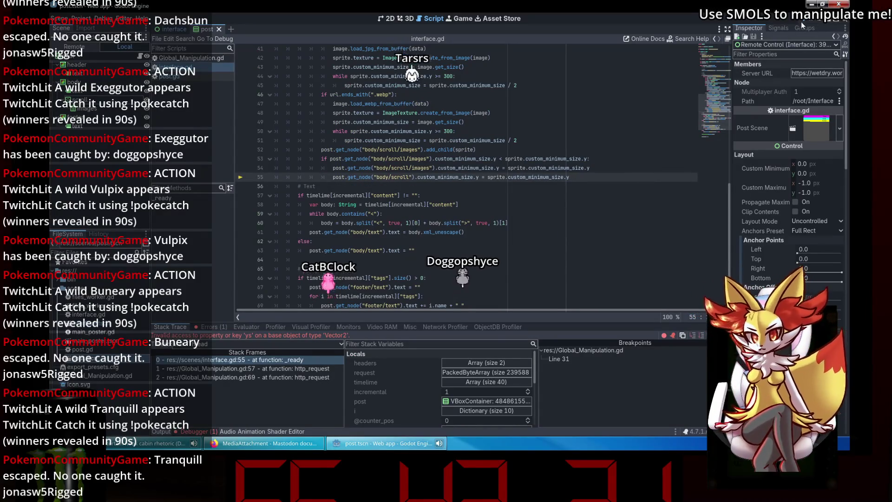
pyautogui.click(800, 22)
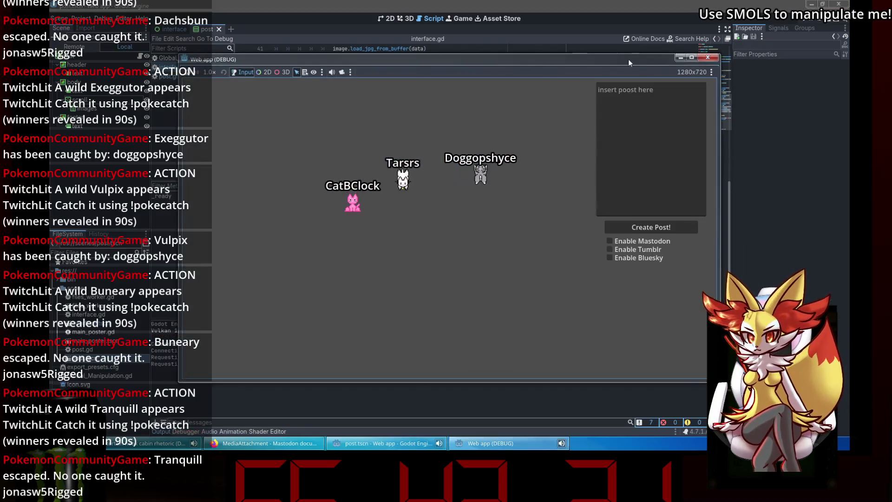
pyautogui.click(708, 57)
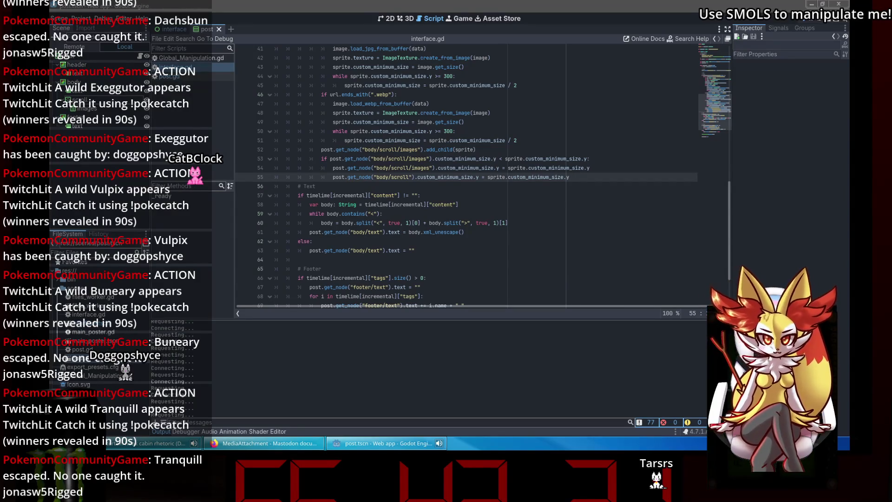
pyautogui.press('F5')
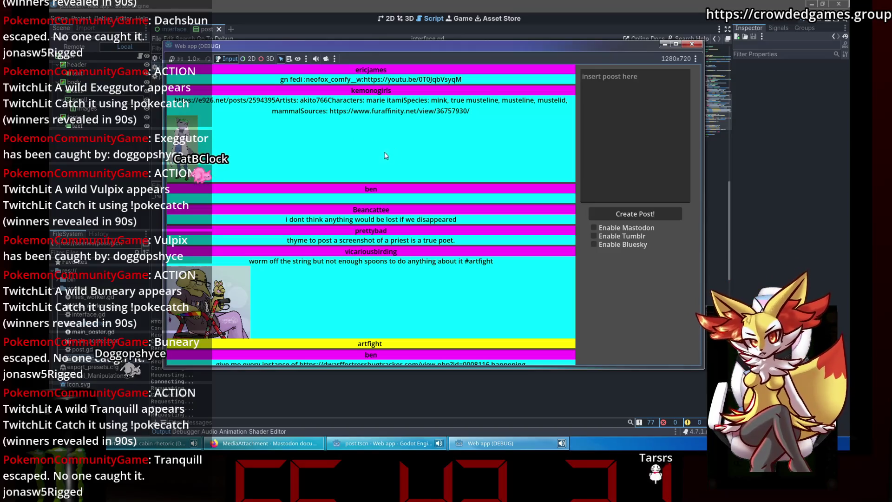
# Step: Scroll down the feed and sideways through image rows, then close the web app
pyautogui.scroll(-5, 225, 147)
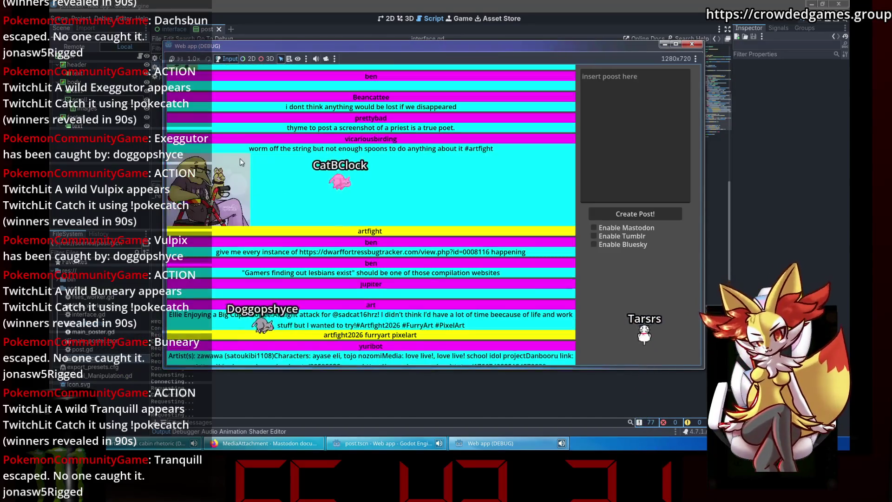
pyautogui.scroll(-3, 239, 158)
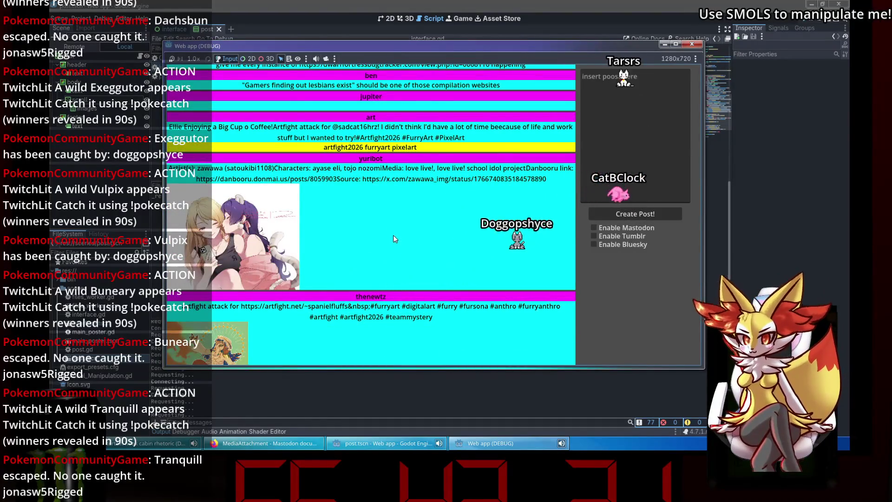
pyautogui.scroll(-9, 393, 238)
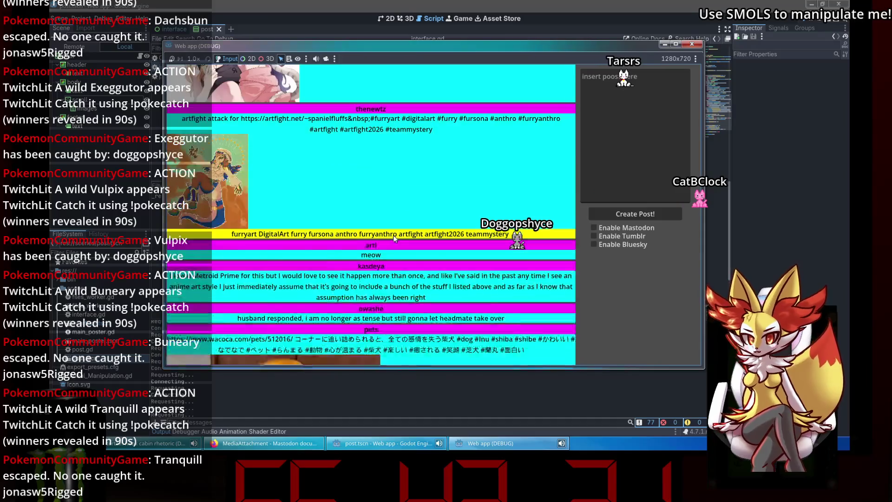
pyautogui.scroll(-4, 393, 238)
pyautogui.scroll(-10, 392, 238)
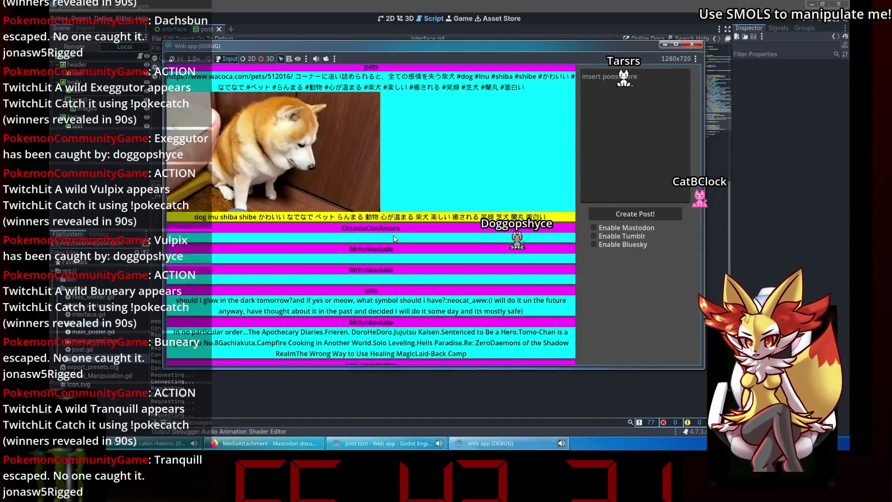
pyautogui.scroll(-4, 392, 235)
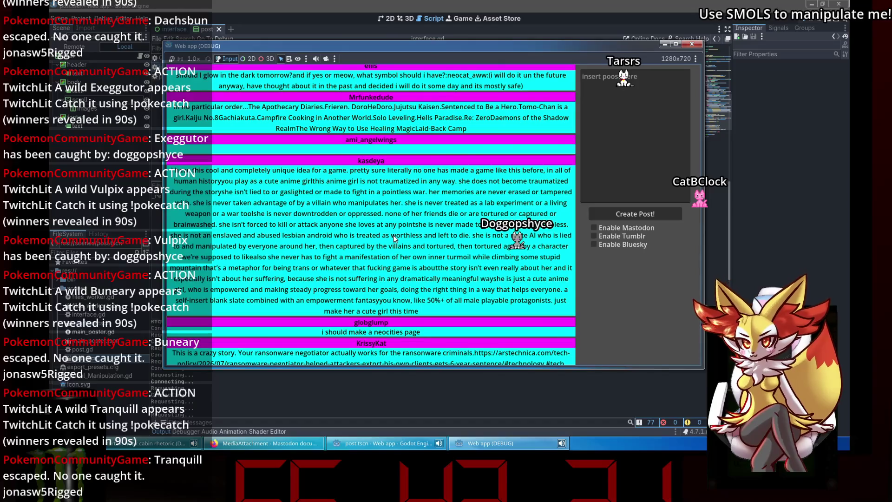
pyautogui.scroll(-6, 393, 238)
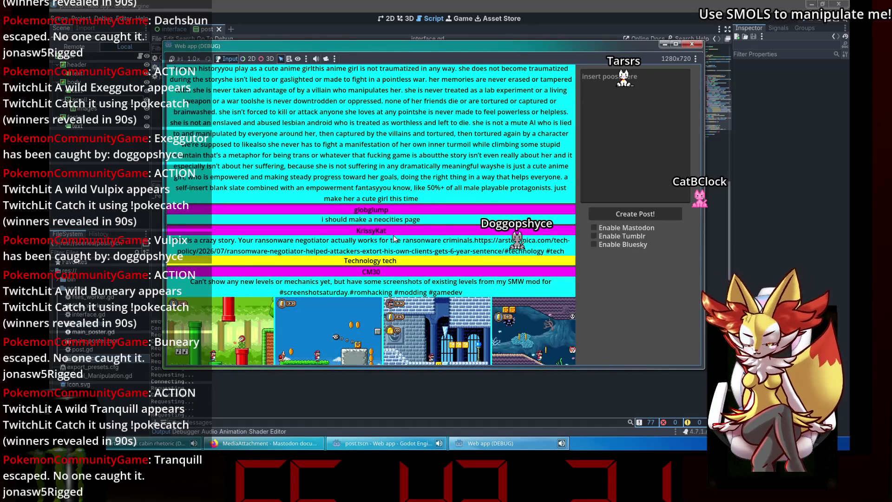
pyautogui.scroll(-2, 412, 200)
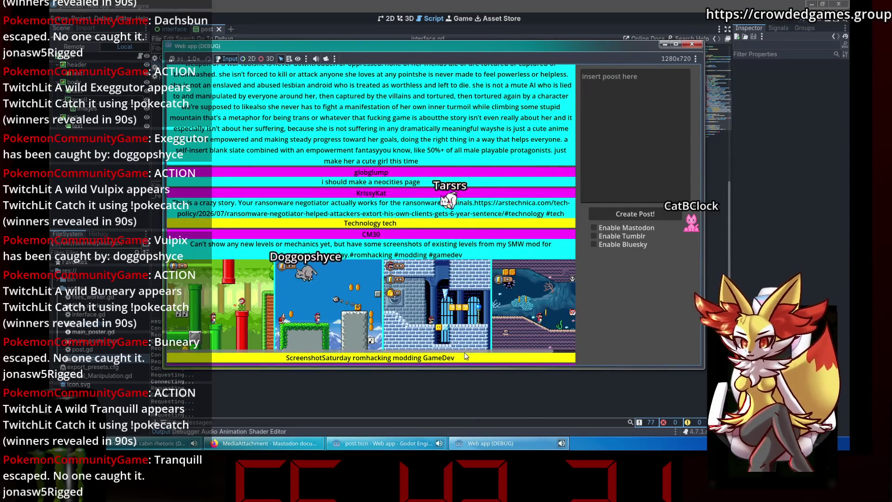
pyautogui.hscroll(2, 432, 354)
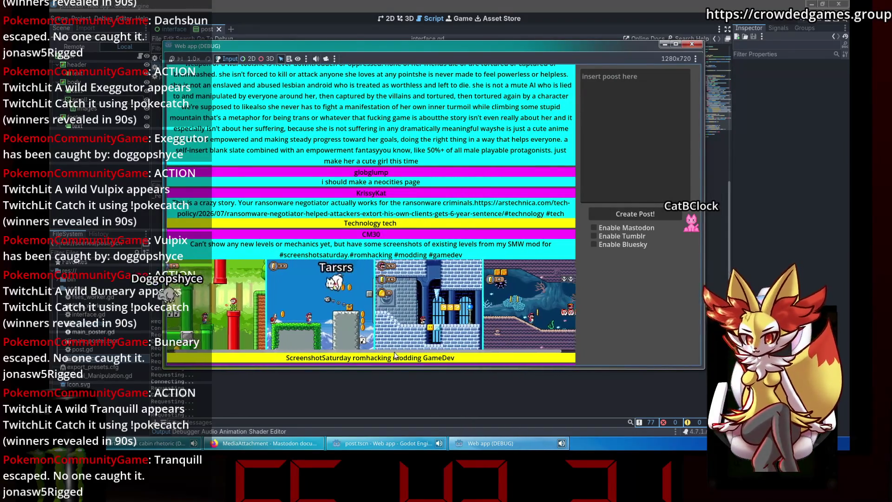
pyautogui.hscroll(1, 389, 357)
pyautogui.hscroll(-3, 471, 326)
pyautogui.hscroll(2, 470, 326)
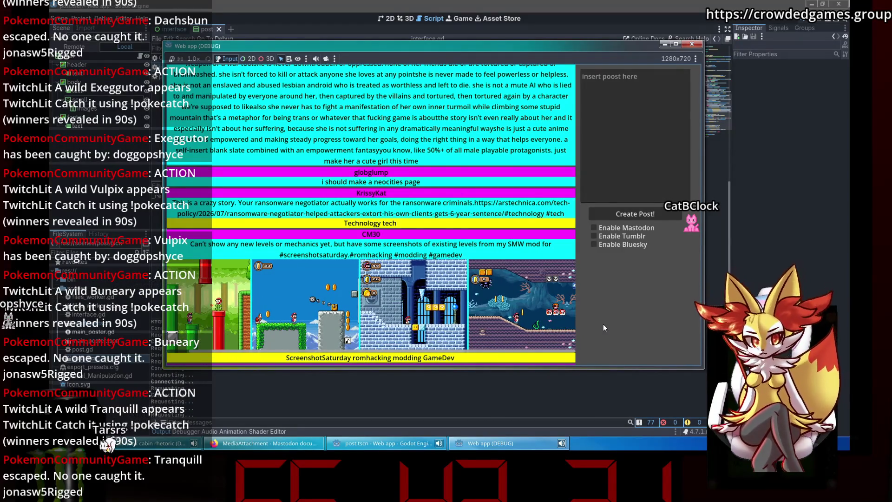
pyautogui.hscroll(-2, 291, 326)
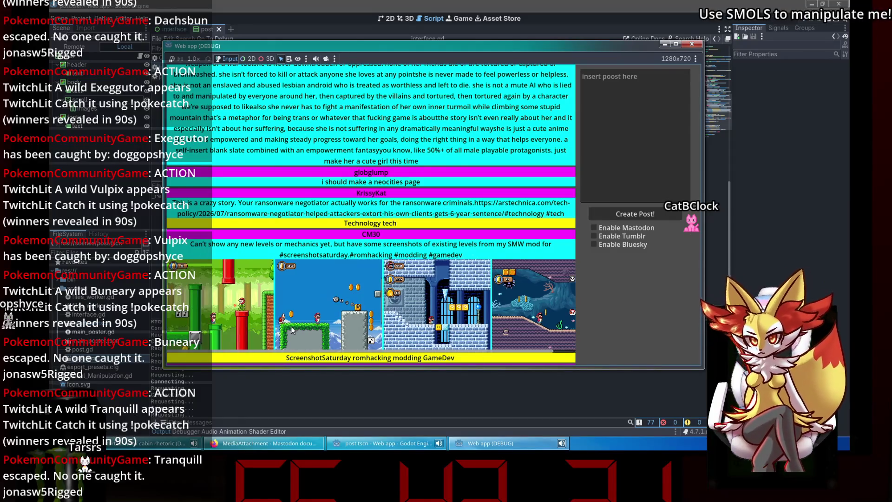
pyautogui.click(696, 44)
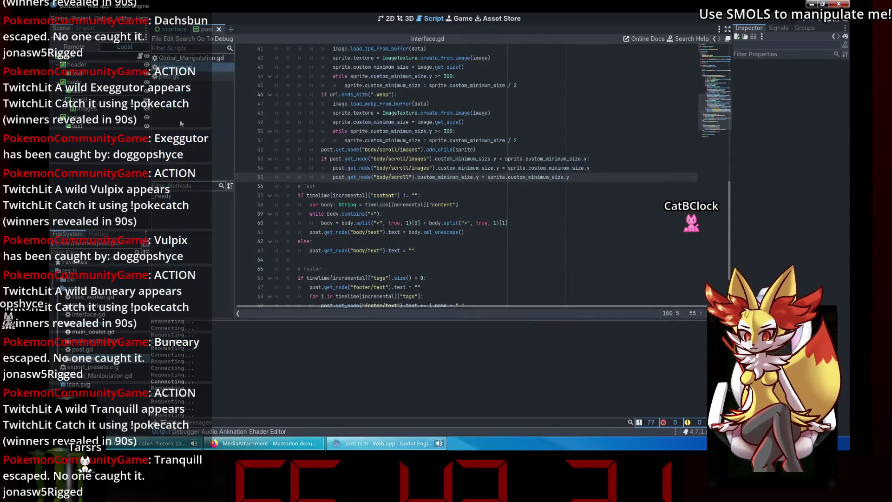
# Step: Set the interface scene's Scroller Vertical Scroll Mode to Always Show and save the scene
pyautogui.click(168, 29)
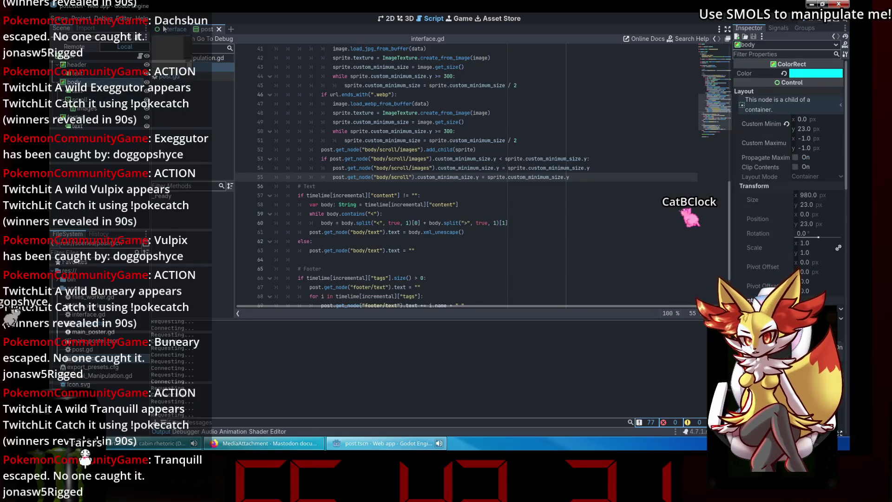
pyautogui.click(386, 18)
pyautogui.click(79, 73)
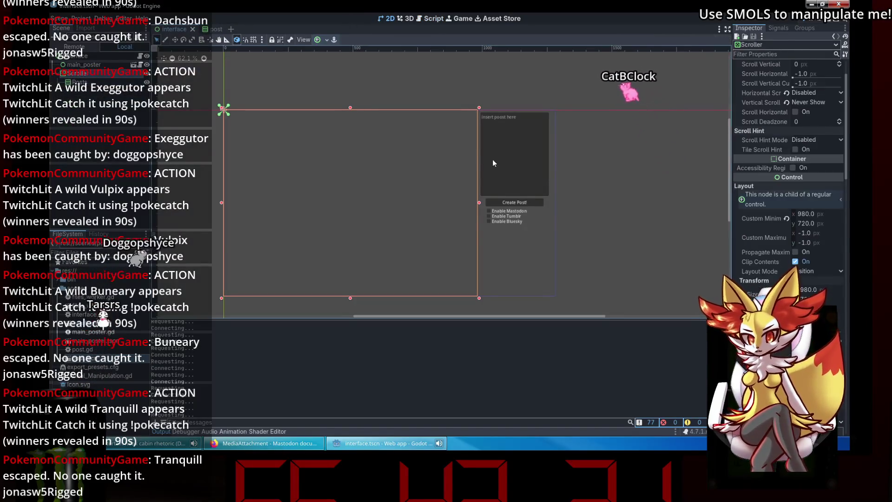
pyautogui.click(811, 103)
pyautogui.click(820, 131)
pyautogui.hotkey('ctrl', 's')
# Step: Run the project to test the scrolling, then close the web app
pyautogui.scroll(5, 506, 158)
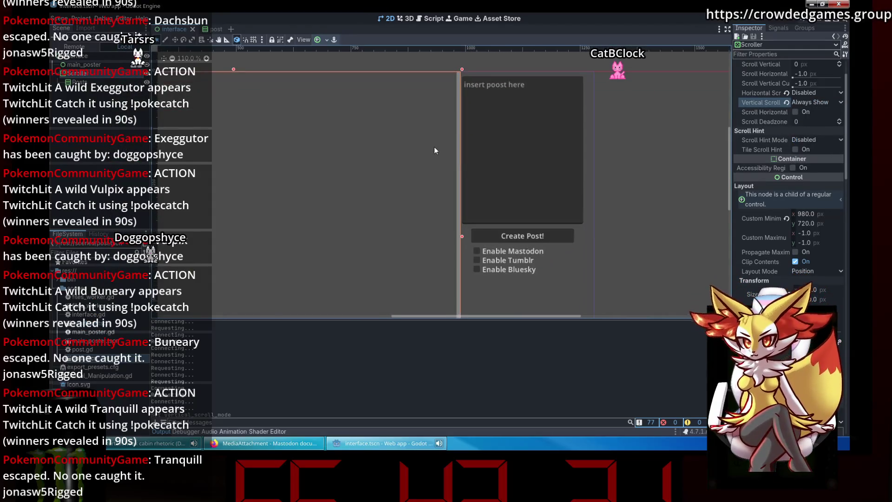
pyautogui.click(807, 20)
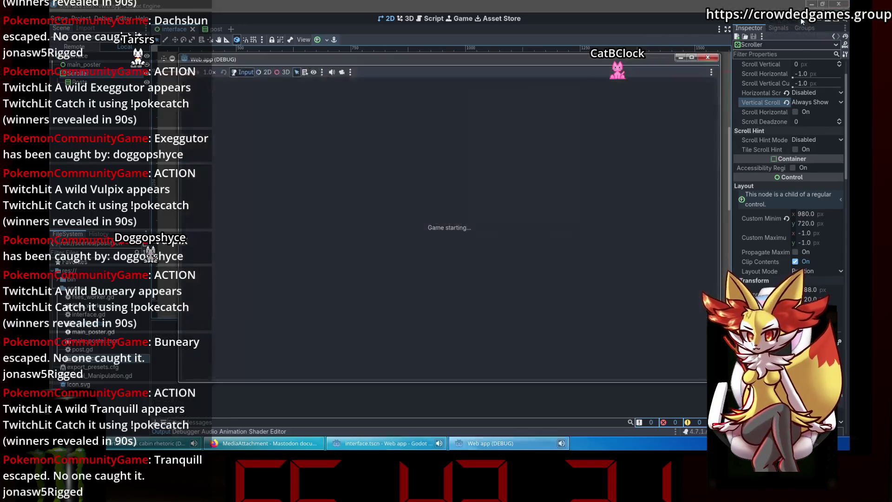
pyautogui.click(707, 57)
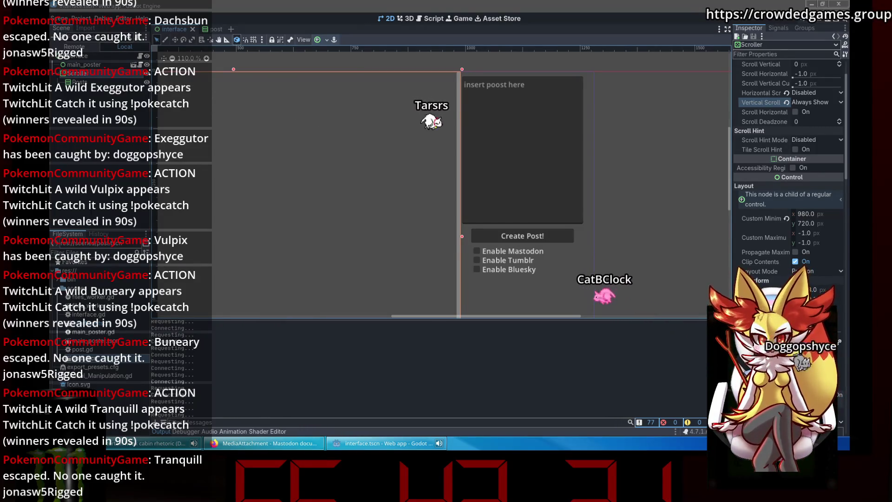
# Step: Close the Tag, MediaAttachment, statuses and Google tabs, keeping the Mastodon API page, then return to Godot
pyautogui.click(244, 447)
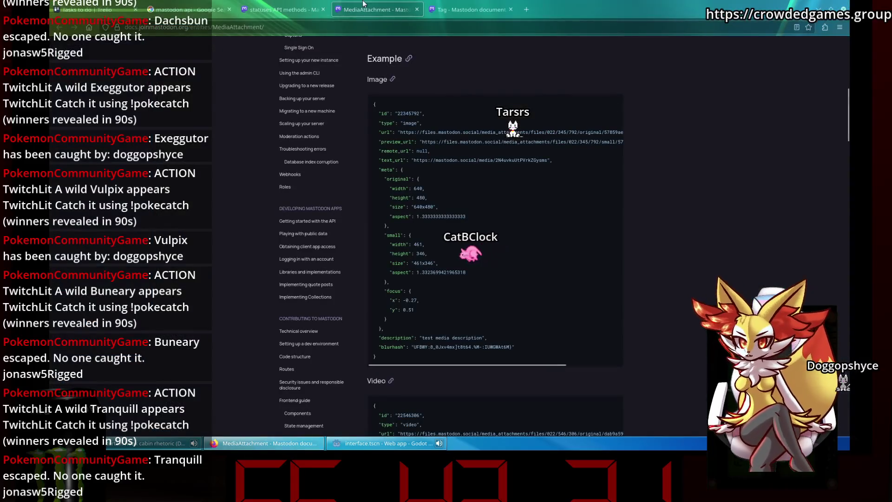
pyautogui.click(470, 9)
pyautogui.hotkey('ctrl', 'w')
pyautogui.hotkey('ctrl', 'w')
pyautogui.hotkey('ctrl', 'w')
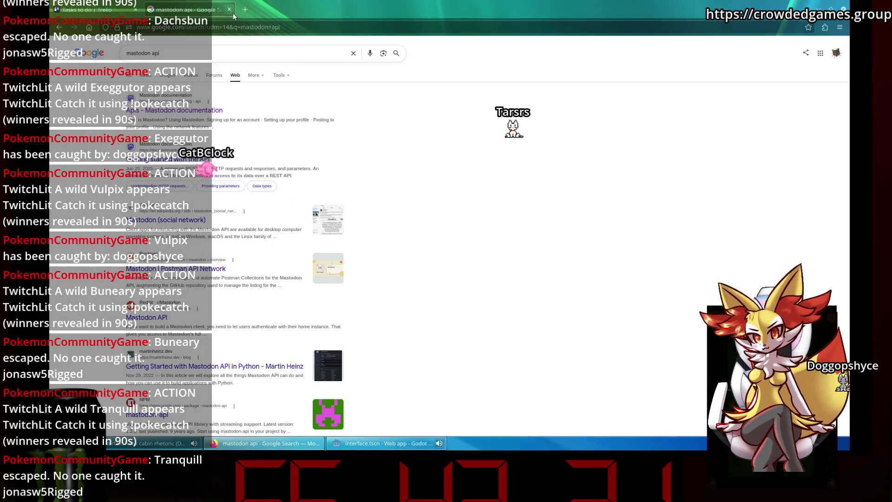
pyautogui.middleClick(213, 112)
pyautogui.click(230, 10)
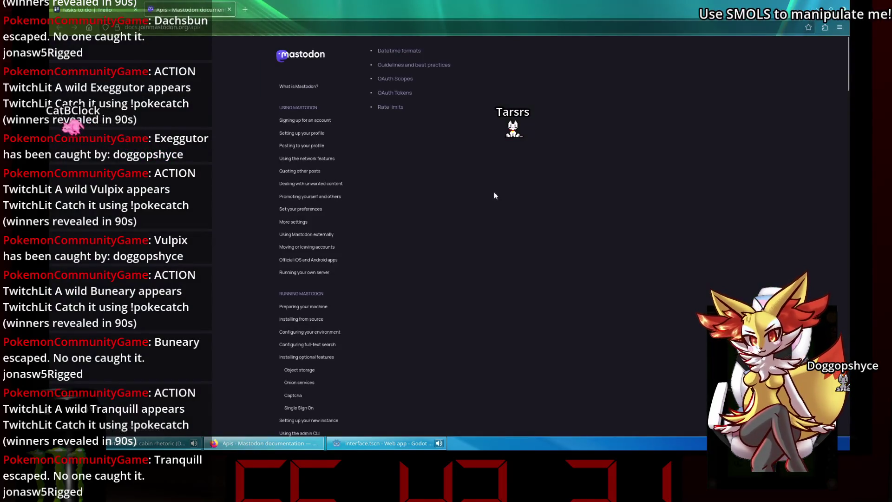
pyautogui.click(362, 447)
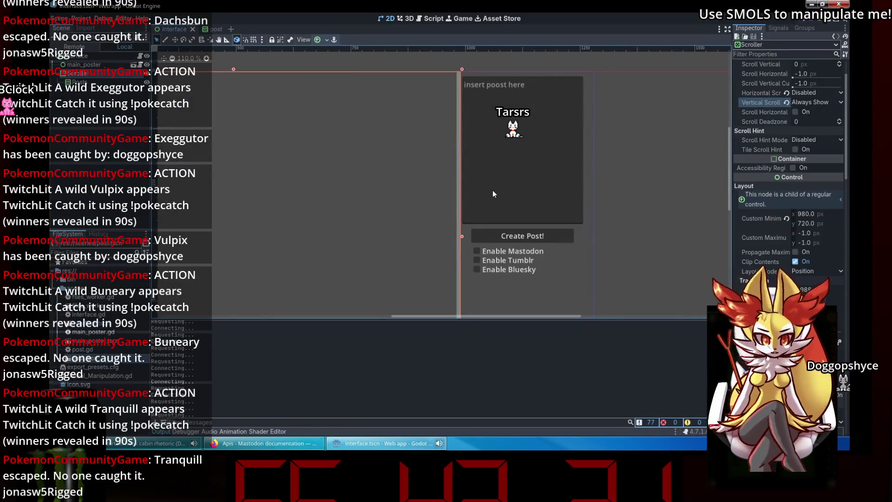
# Step: Pan and zoom the interface scene's canvas to view the whole layout
pyautogui.scroll(-3, 489, 190)
pyautogui.moveTo(496, 177); pyautogui.dragTo(595, 166)
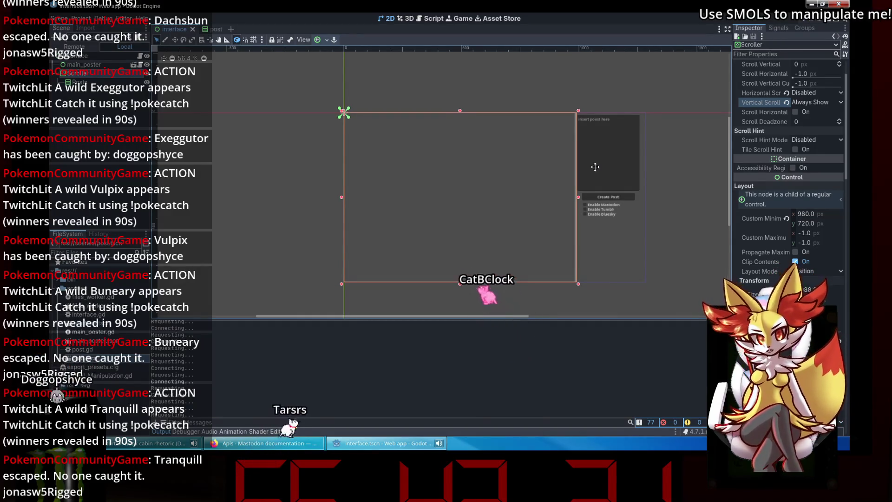
pyautogui.click(101, 81)
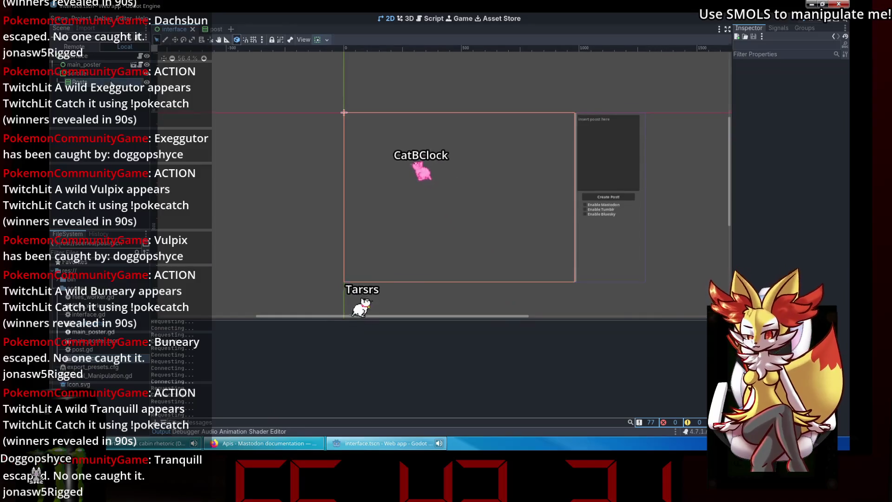
pyautogui.click(325, 168)
pyautogui.scroll(1, 324, 168)
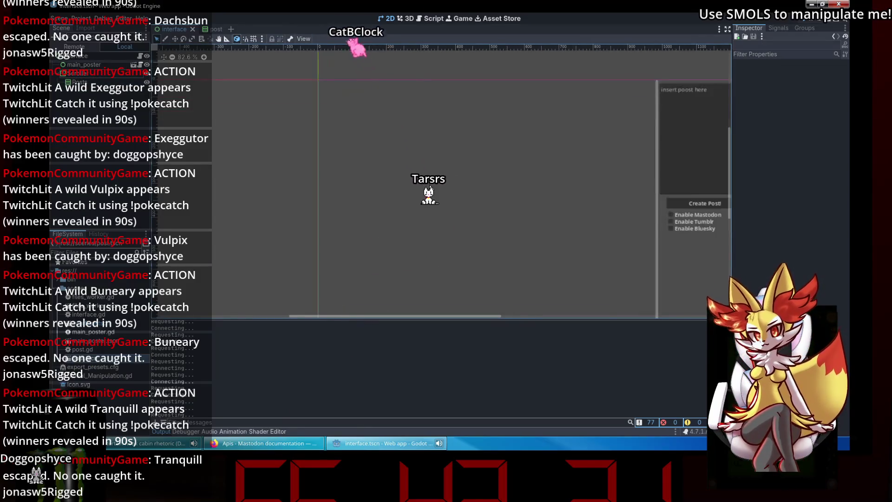
pyautogui.hscroll(2, 310, 146)
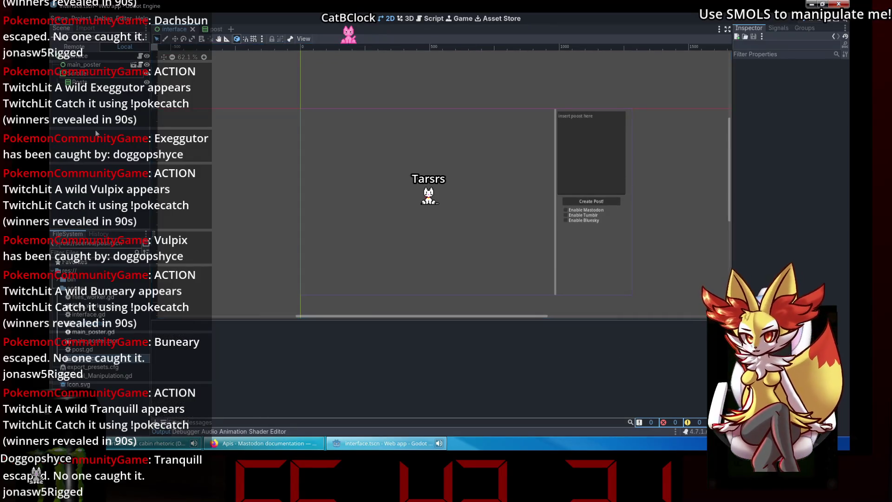
# Step: Switch to the post scene showing its Title, body and footer bars, then open the launcher
pyautogui.click(211, 29)
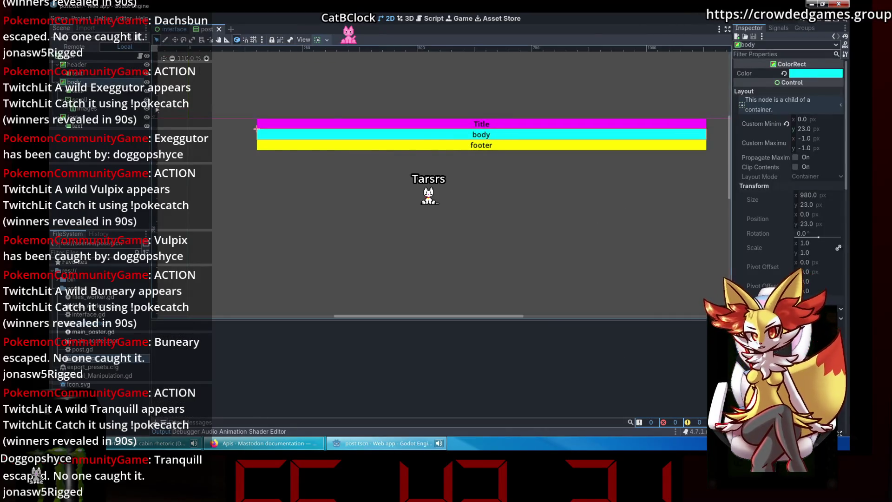
pyautogui.click(357, 168)
pyautogui.scroll(-6, 457, 185)
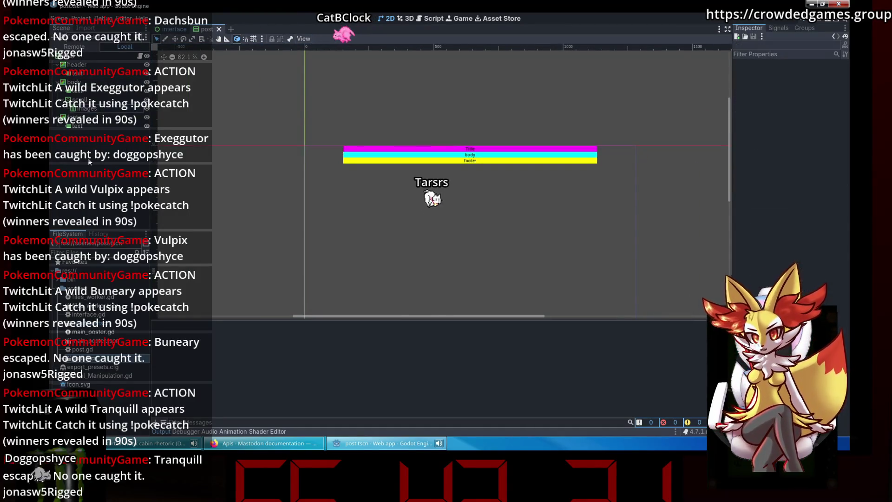
pyautogui.press('super')
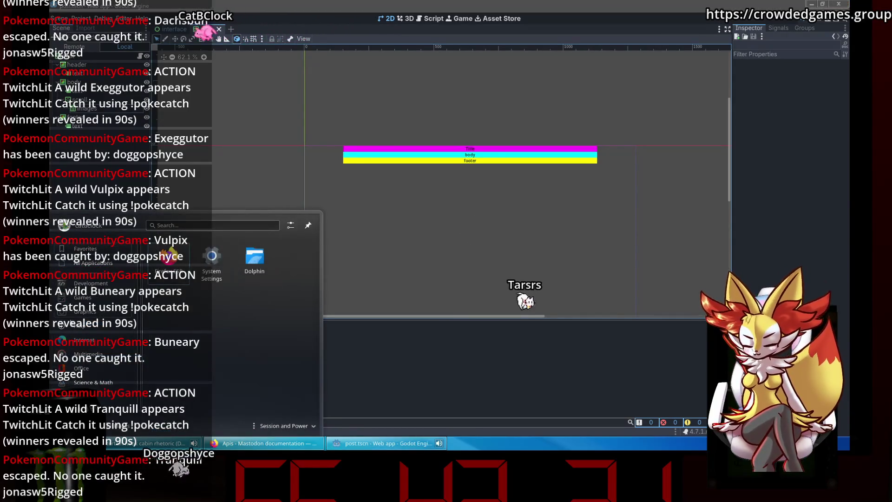
# Step: In Konsole, check git status, stage all files and commit as 'images are now a thing'
pyautogui.scroll(-5, 236, 324)
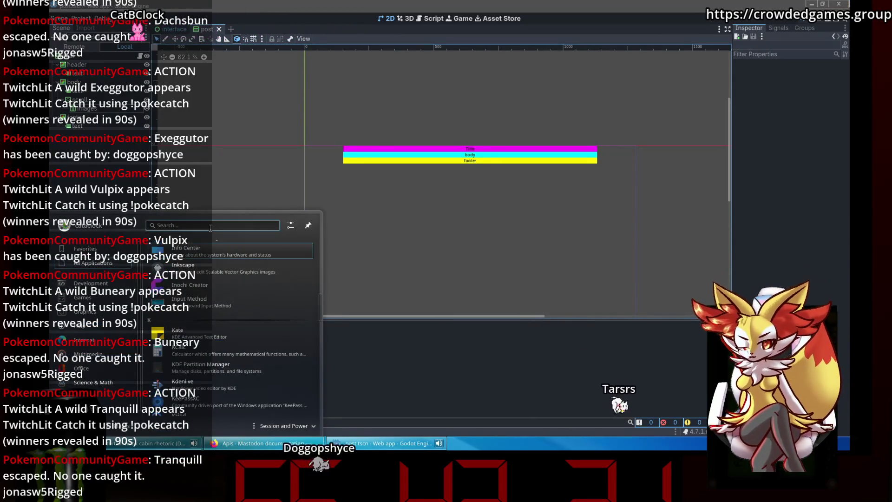
pyautogui.write('konsole')
pyautogui.press('Return')
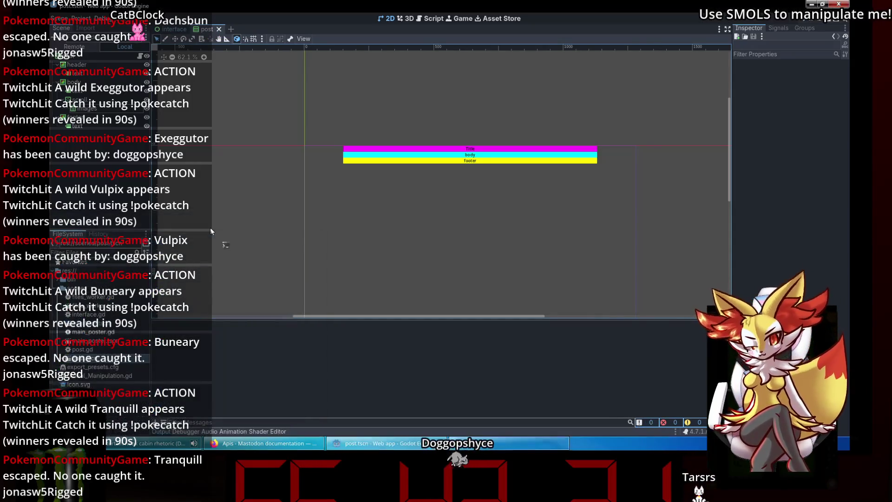
pyautogui.write('Documents/git')
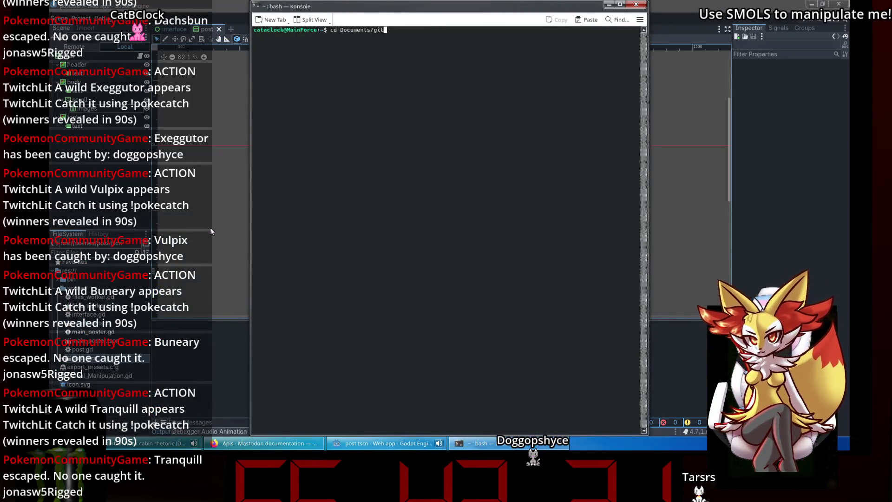
pyautogui.write('status')
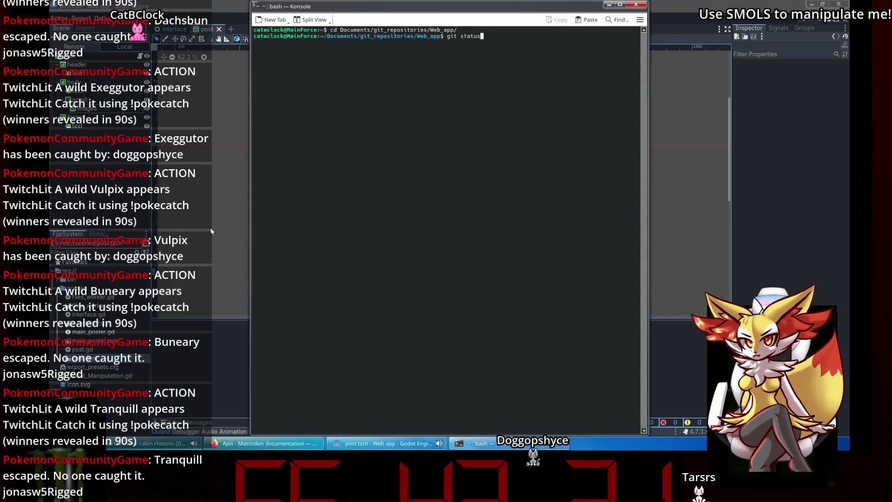
pyautogui.press('Return')
pyautogui.write('git add .')
pyautogui.press('Return')
pyautogui.write('git commit -m')
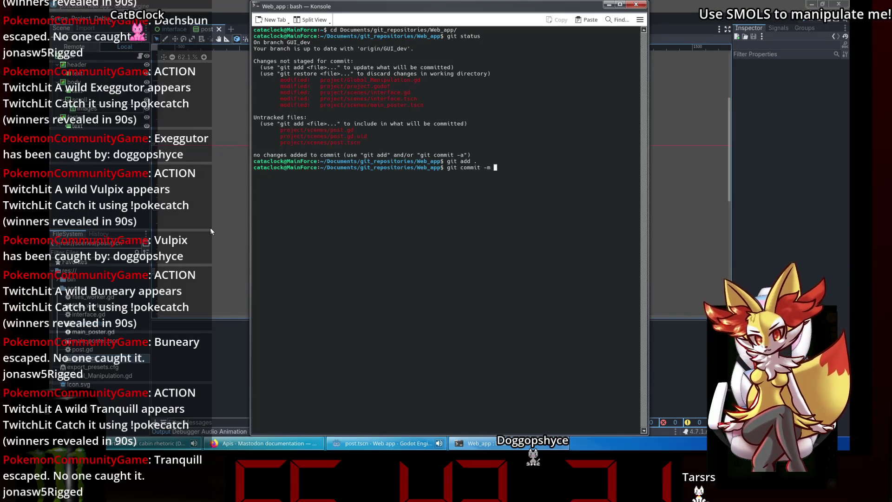
pyautogui.write(' "images ')
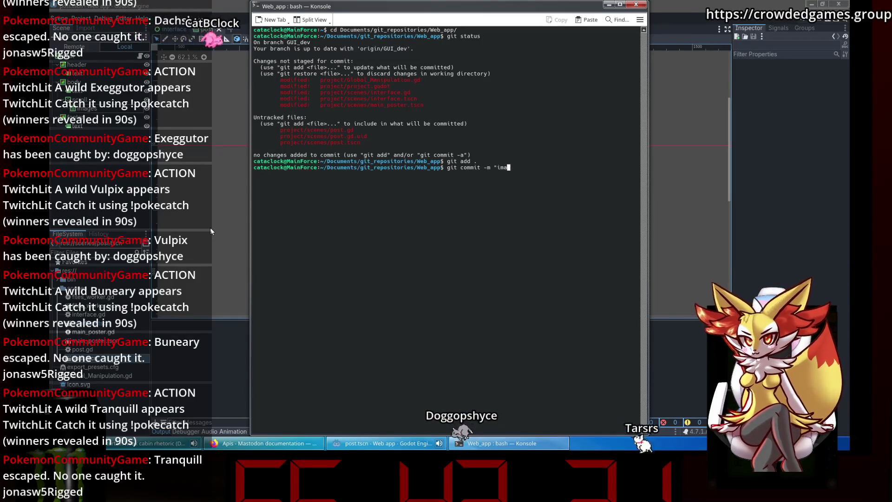
pyautogui.write('are now a thing"')
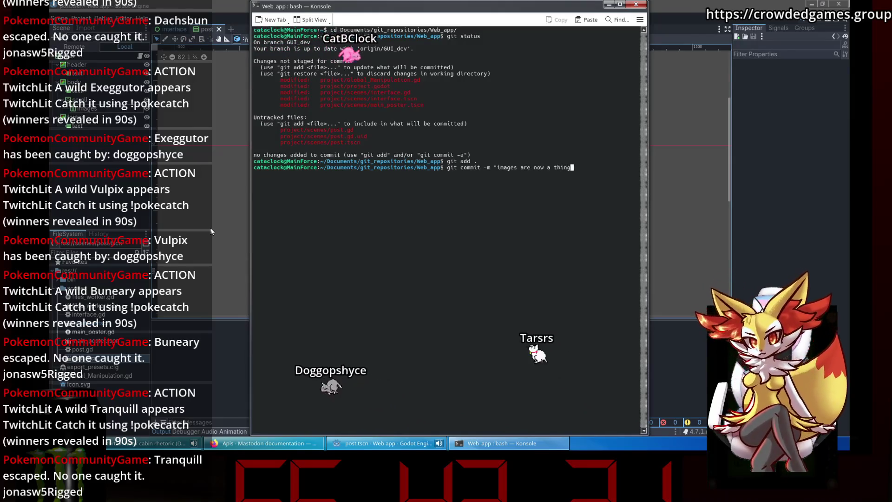
pyautogui.press('Return')
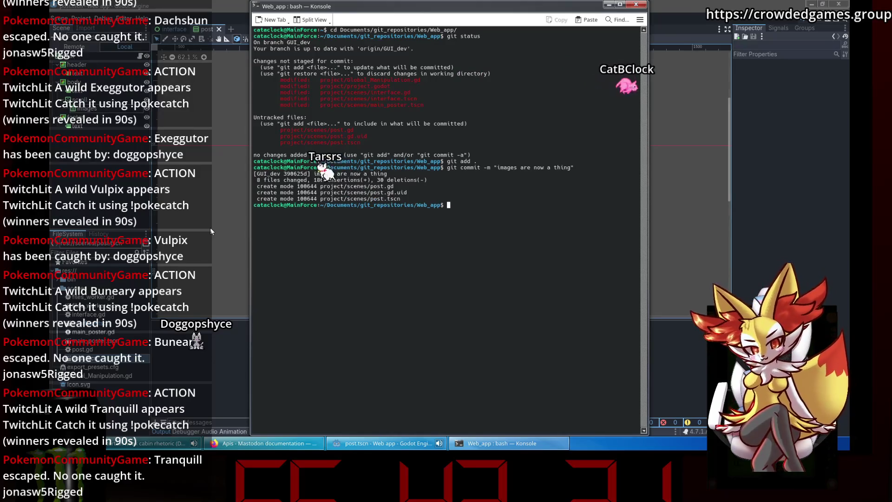
# Step: Push the commit to GUI_dev with the account username and password, then close Konsole
pyautogui.write('git push')
pyautogui.press('Return')
pyautogui.write('CatA')
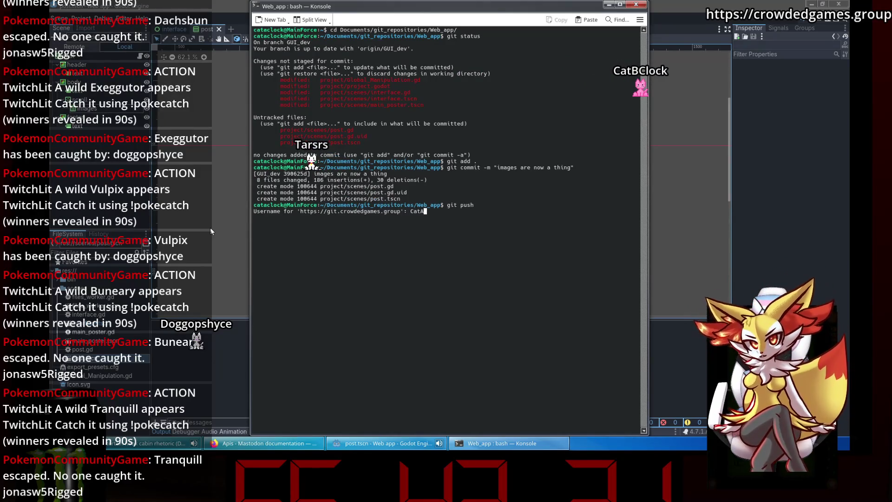
pyautogui.write('Clock')
pyautogui.press('Return')
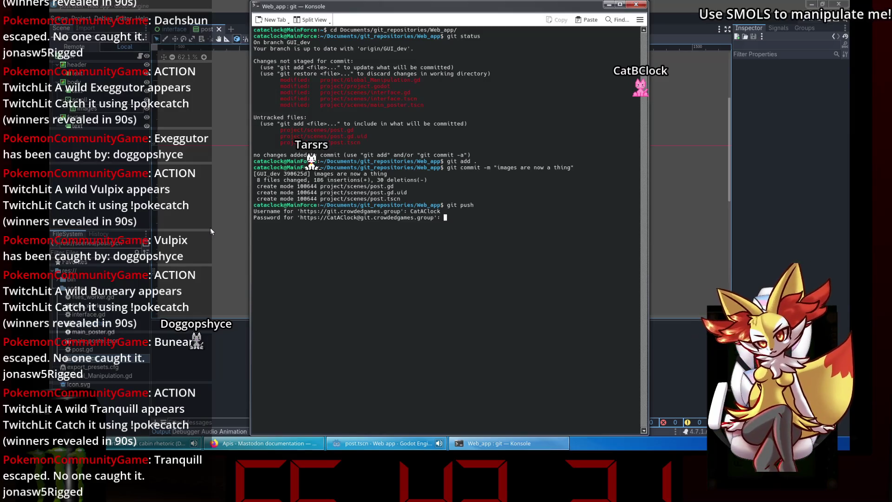
pyautogui.press('Return')
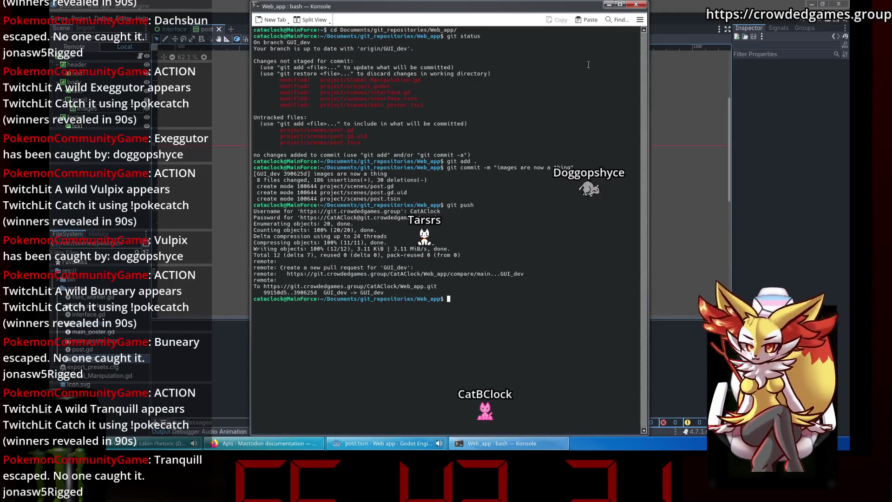
pyautogui.click(635, 4)
pyautogui.moveTo(611, 199)
pyautogui.mouseDown()
pyautogui.moveTo(593, 146)
pyautogui.moveTo(579, 147)
pyautogui.mouseUp()
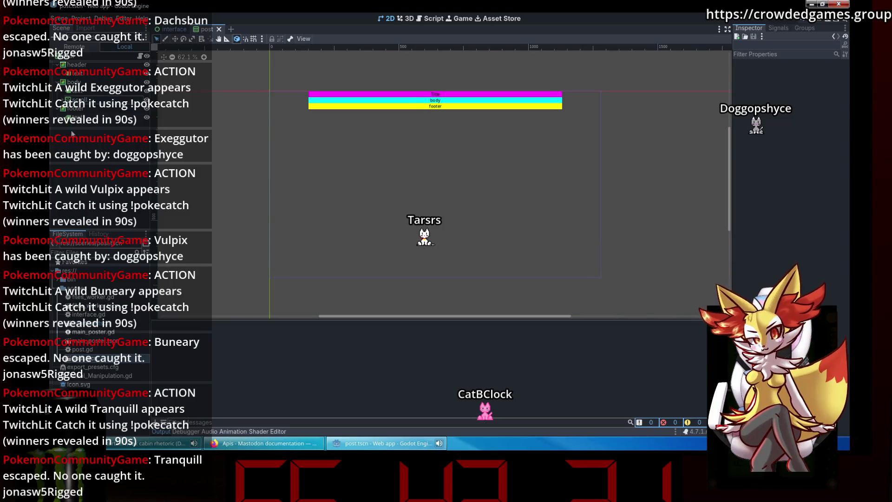
# Step: Scroll the Mastodon docs sidebar and open the statuses API methods page
pyautogui.click(59, 99)
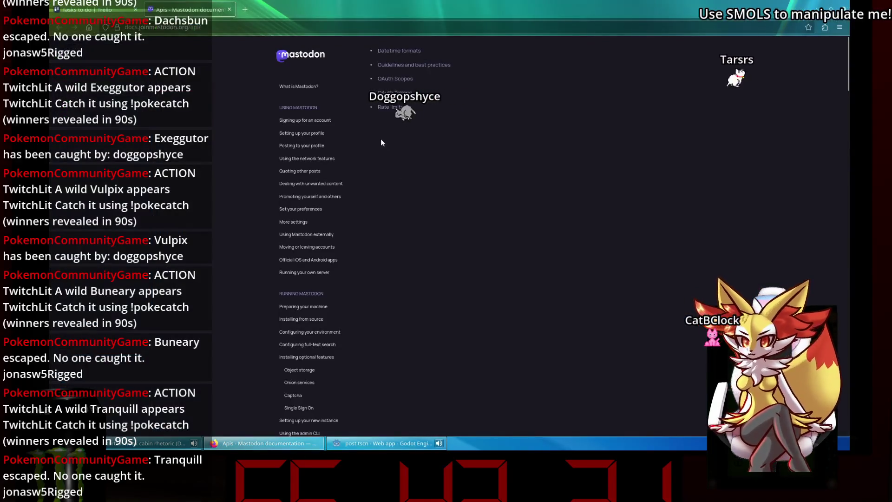
pyautogui.scroll(-3, 279, 218)
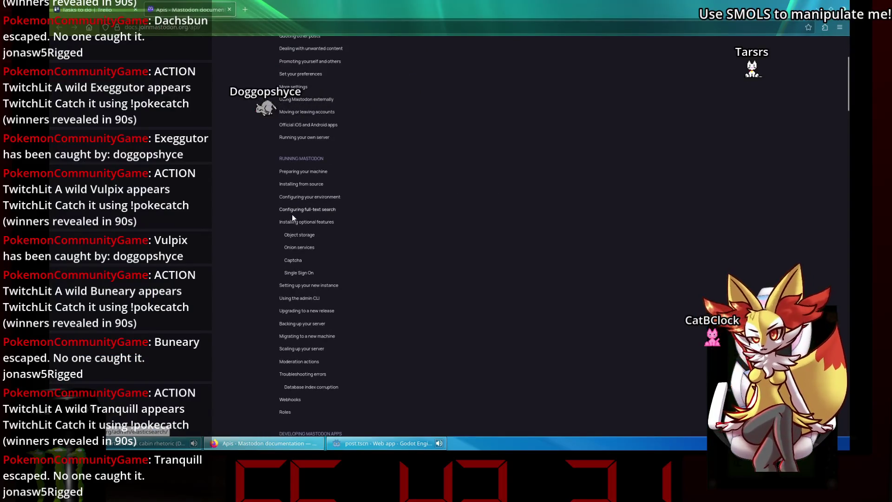
pyautogui.scroll(-10, 283, 235)
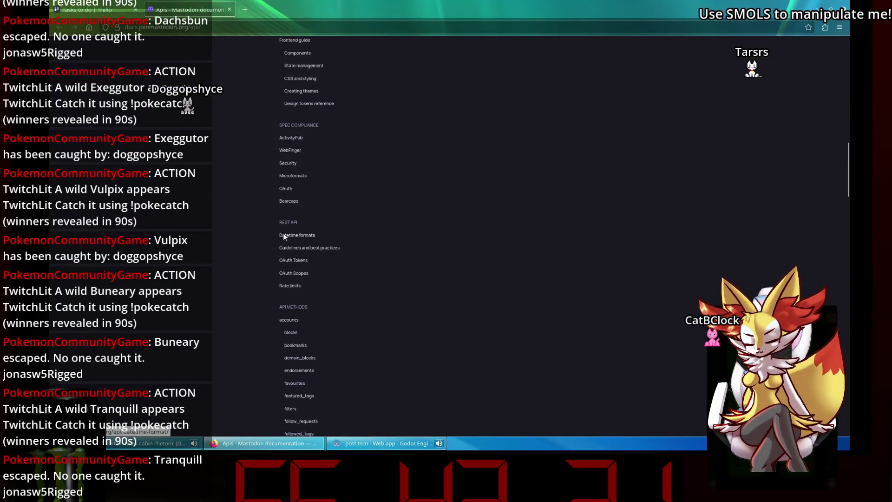
pyautogui.scroll(-8, 283, 232)
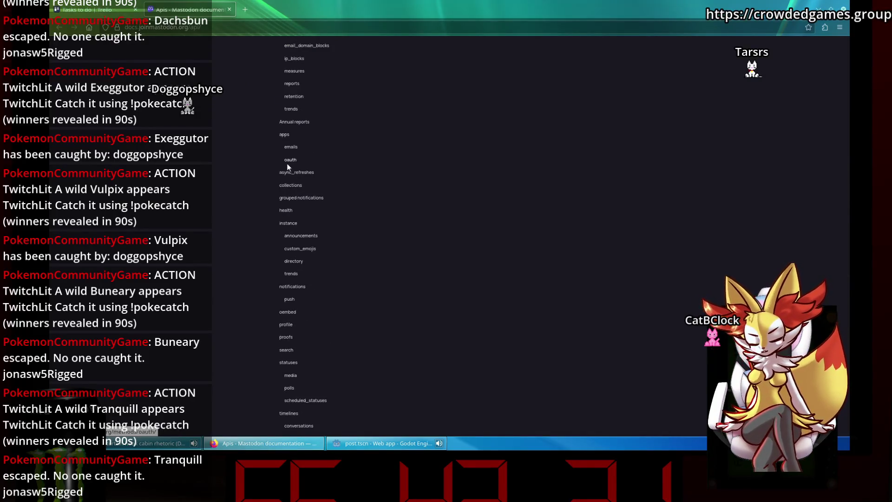
pyautogui.scroll(-1, 287, 166)
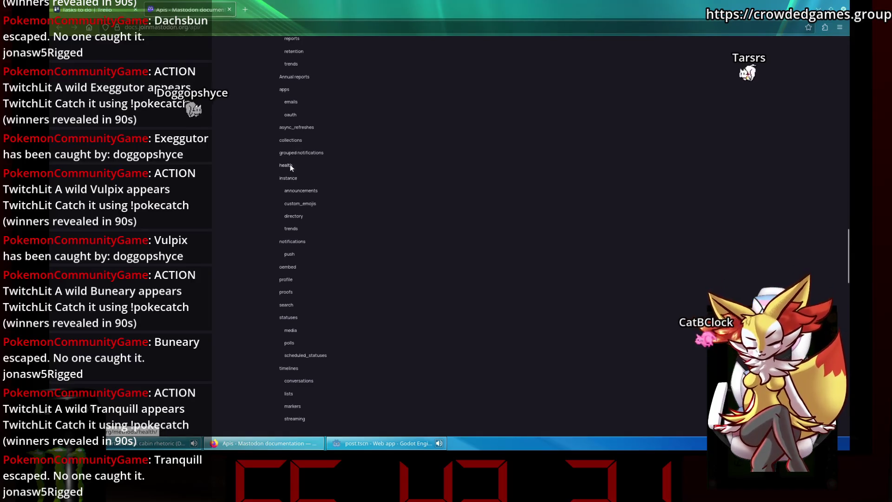
pyautogui.scroll(-2, 289, 167)
pyautogui.click(284, 227)
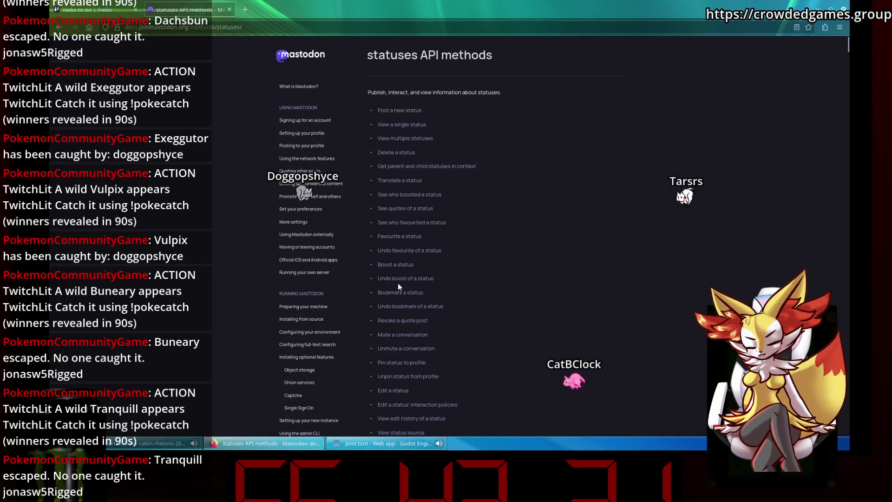
# Step: Read the View a single status JSON response, then scroll back to the top
pyautogui.click(388, 123)
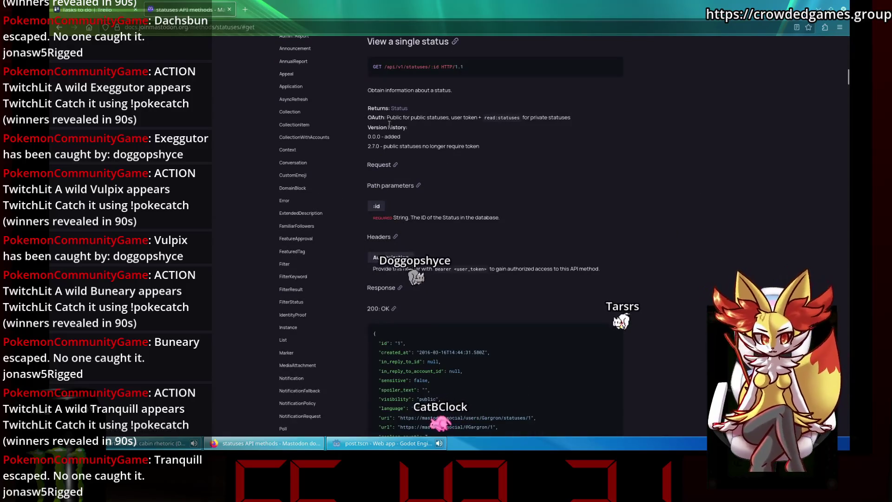
pyautogui.scroll(-2, 572, 203)
pyautogui.scroll(3, 572, 202)
pyautogui.scroll(-1, 570, 199)
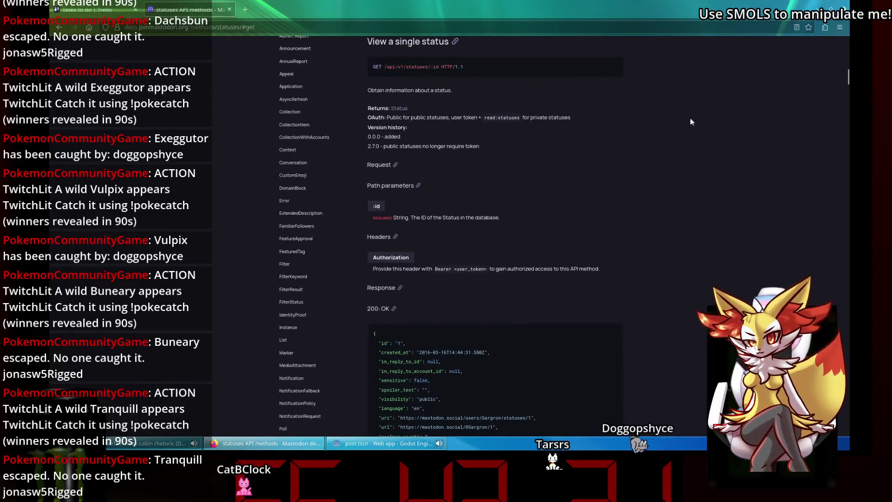
pyautogui.scroll(-6, 430, 110)
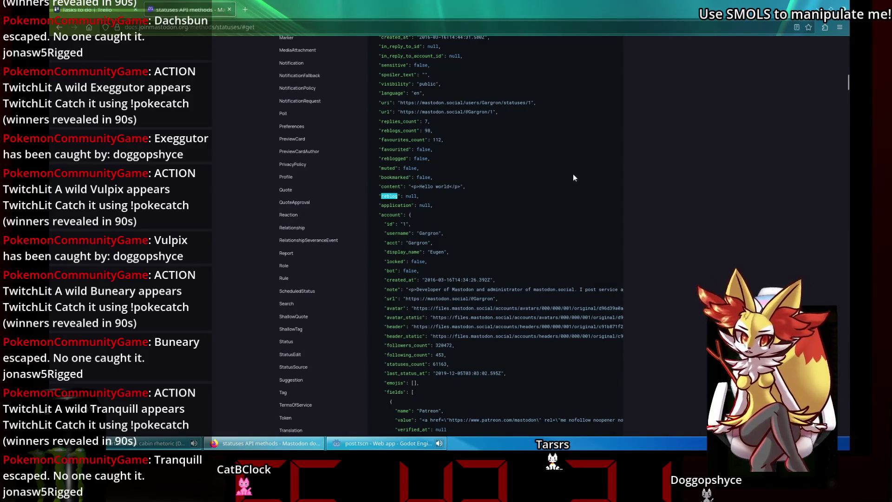
pyautogui.scroll(-5, 547, 152)
pyautogui.scroll(-9, 547, 154)
pyautogui.scroll(15, 547, 153)
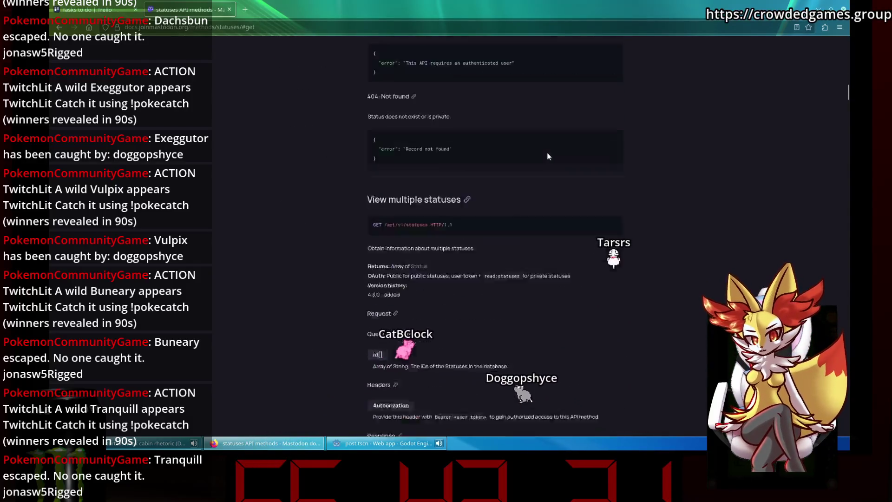
pyautogui.scroll(15, 547, 153)
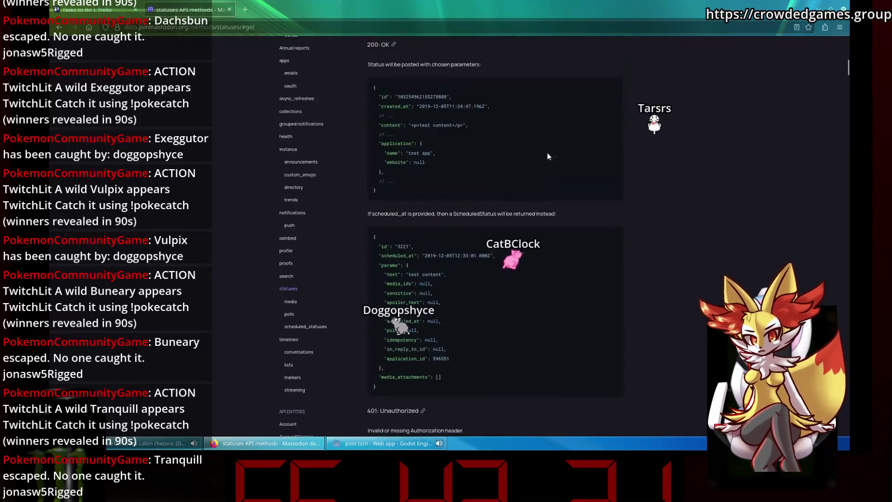
pyautogui.scroll(20, 547, 152)
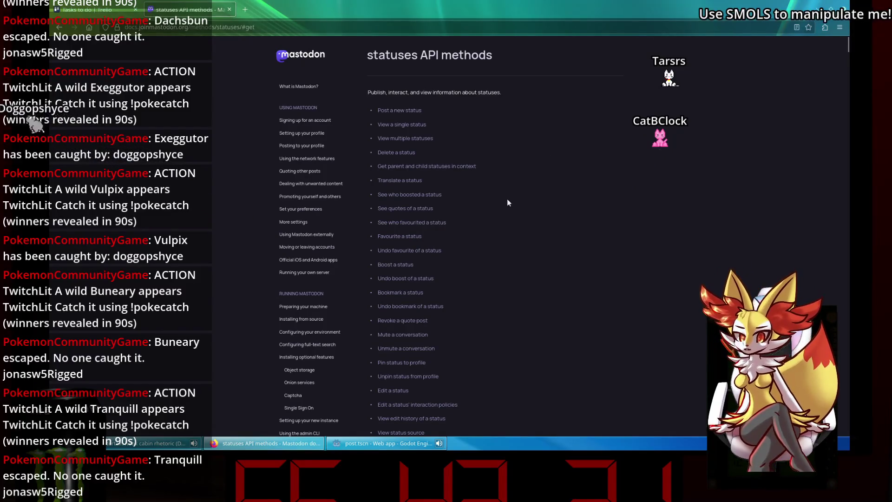
# Step: Back in Godot, open the interface scene's interface.gd script and save it
pyautogui.click(387, 444)
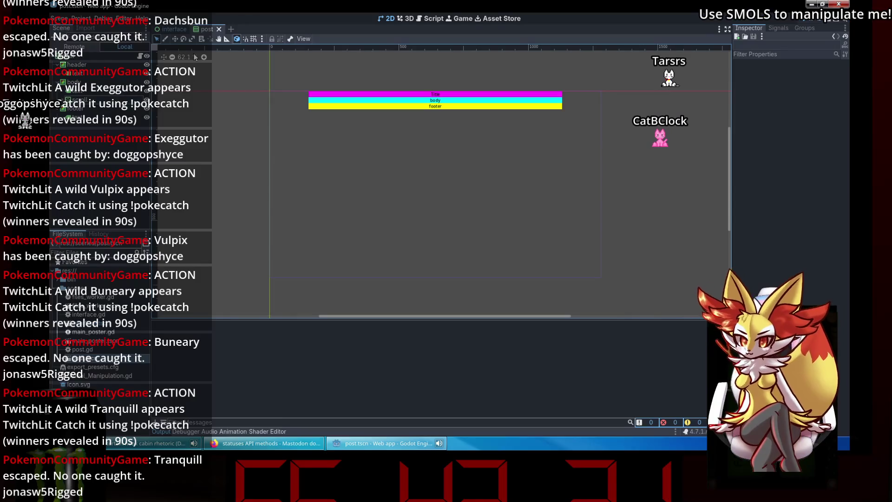
pyautogui.click(172, 28)
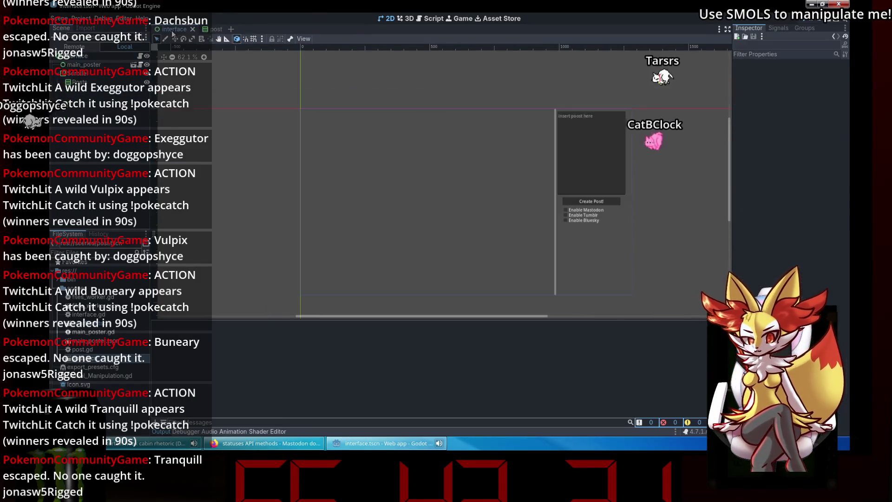
pyautogui.click(140, 55)
pyautogui.click(473, 214)
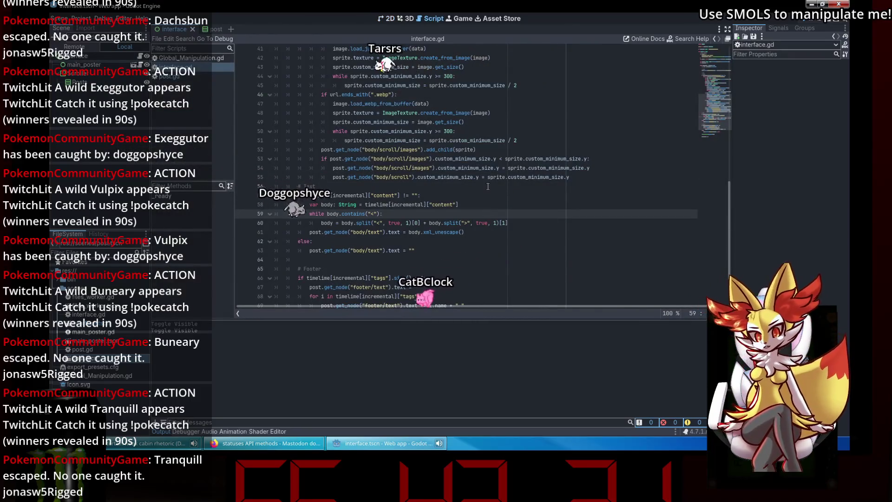
pyautogui.hotkey('ctrl', 's')
pyautogui.click(634, 159)
pyautogui.press('Down')
pyautogui.press('Down')
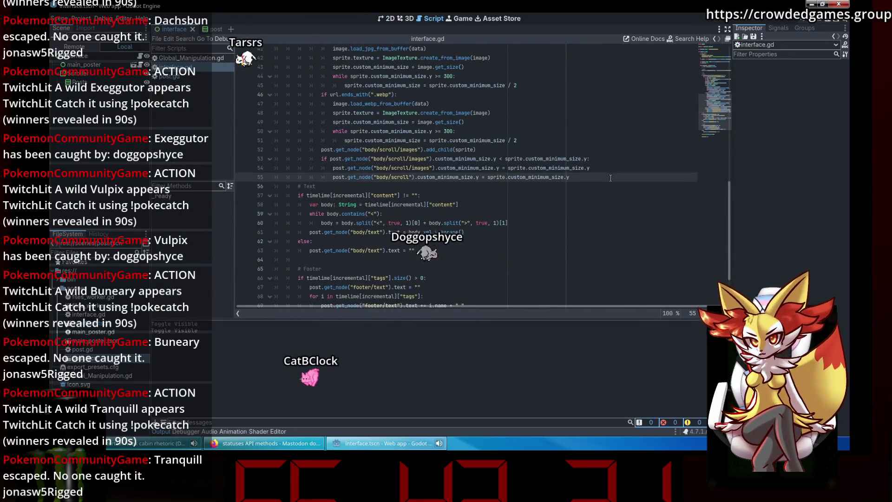
# Step: Try adding blank lines and a debug print before the while loop, then undo it
pyautogui.scroll(-3, 711, 126)
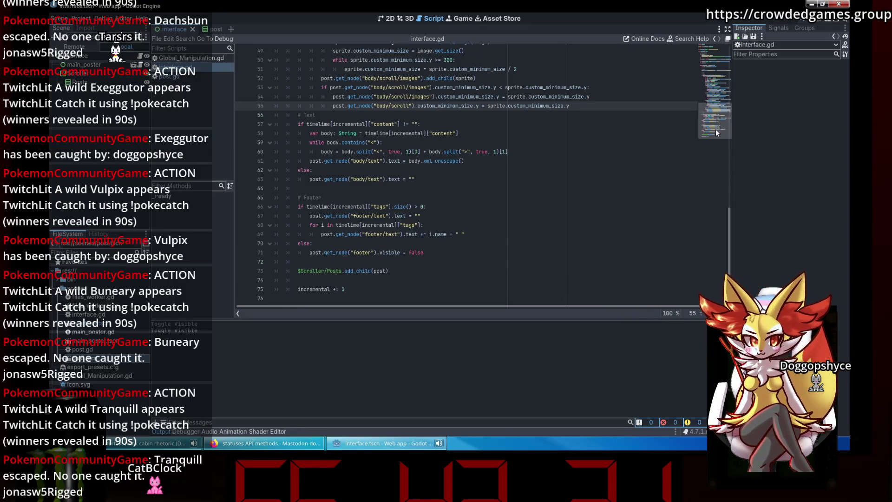
pyautogui.scroll(10, 457, 126)
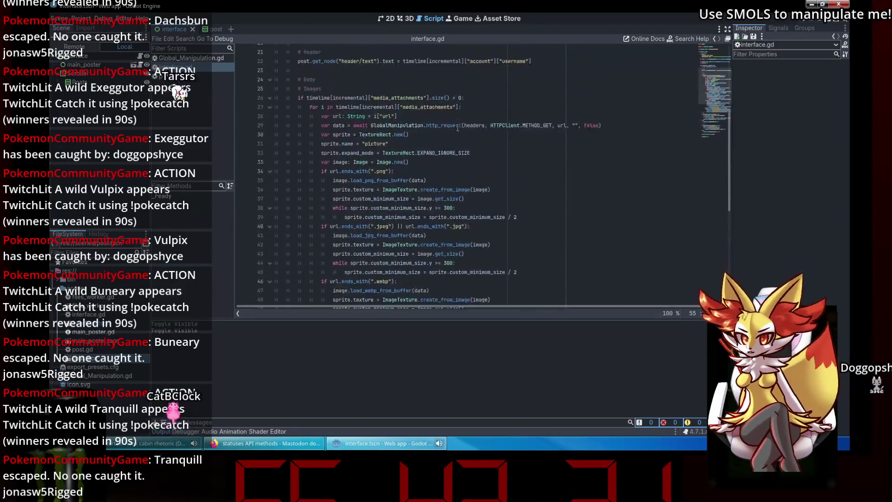
pyautogui.scroll(7, 457, 127)
pyautogui.click(388, 168)
pyautogui.click(391, 192)
pyautogui.click(323, 161)
pyautogui.scroll(-1, 334, 163)
pyautogui.click(351, 167)
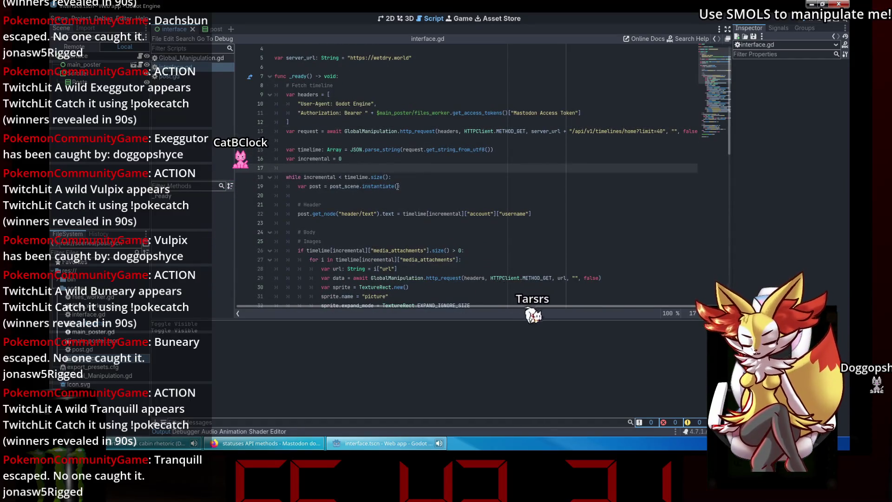
pyautogui.press('Return')
pyautogui.press('Return')
pyautogui.press('Up')
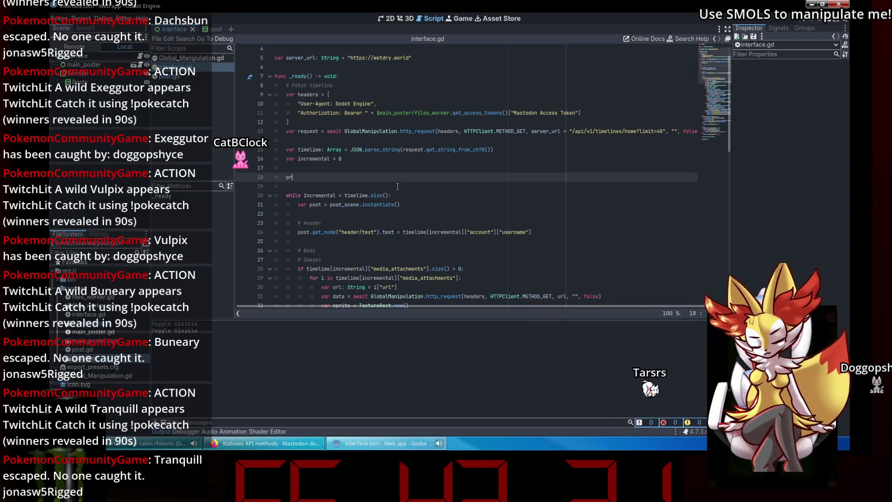
pyautogui.write('line)')
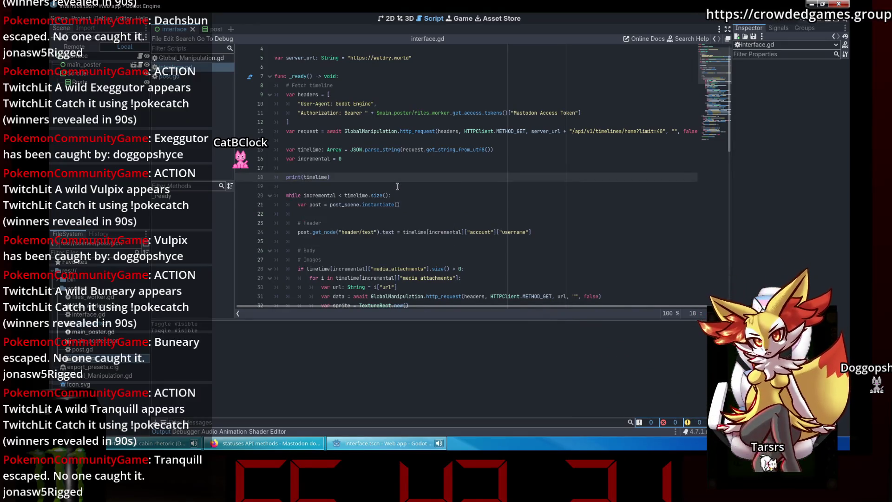
pyautogui.write('[]')
pyautogui.click(397, 186)
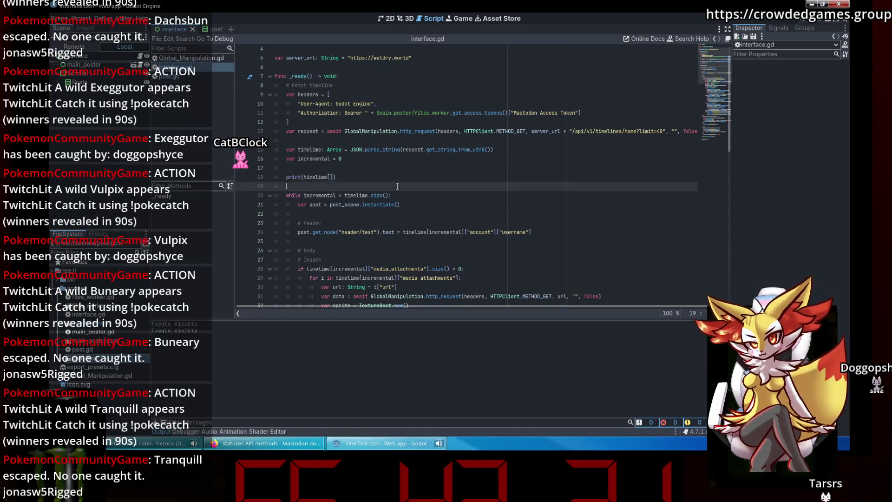
pyautogui.scroll(-2, 402, 183)
pyautogui.moveTo(347, 128); pyautogui.dragTo(259, 122)
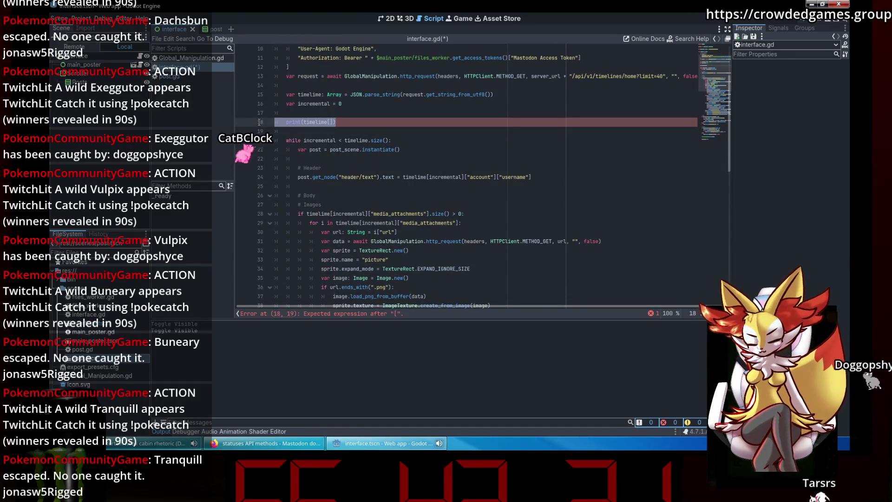
pyautogui.hotkey('ctrl', 'z')
pyautogui.hotkey('ctrl', 'z')
# Step: Add print(timeline[incremental]["reblog"]) as the loop's first line, save, and run the project
pyautogui.click(395, 175)
pyautogui.scroll(-1, 395, 175)
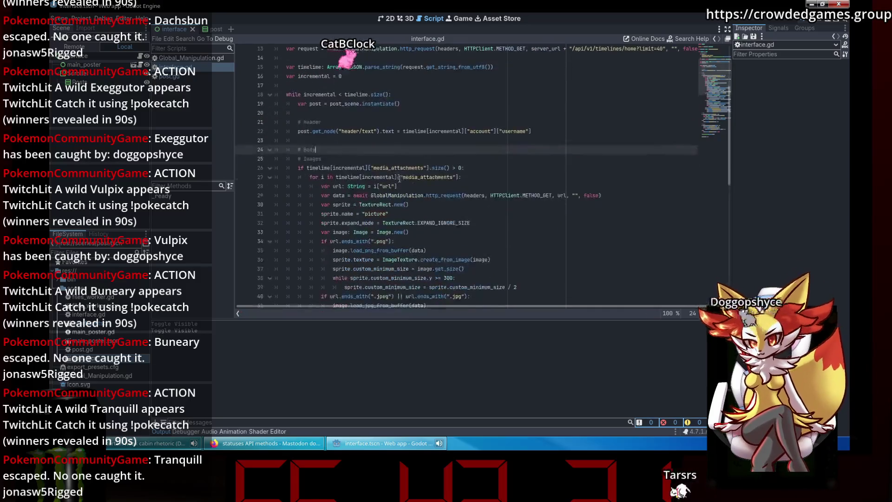
pyautogui.click(473, 159)
pyautogui.press('Up')
pyautogui.press('Up')
pyautogui.press('Up')
pyautogui.press('Up')
pyautogui.press('Down')
pyautogui.press('Down')
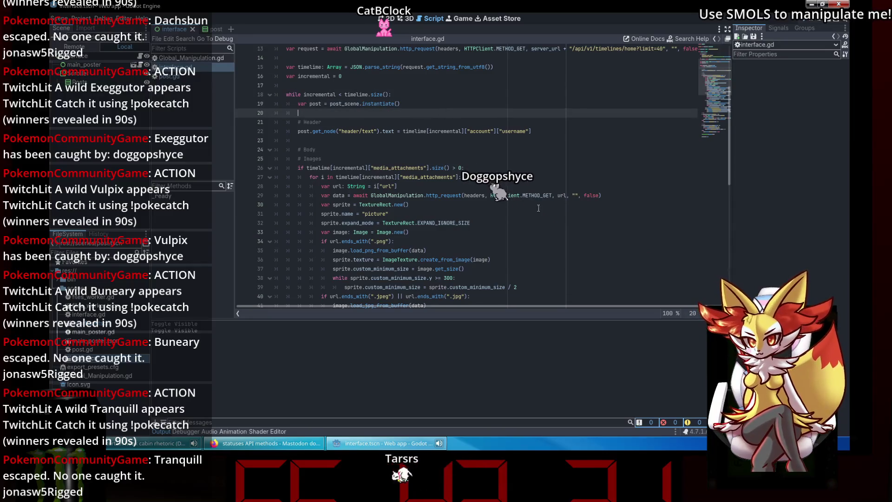
pyautogui.moveTo(458, 177); pyautogui.dragTo(333, 178)
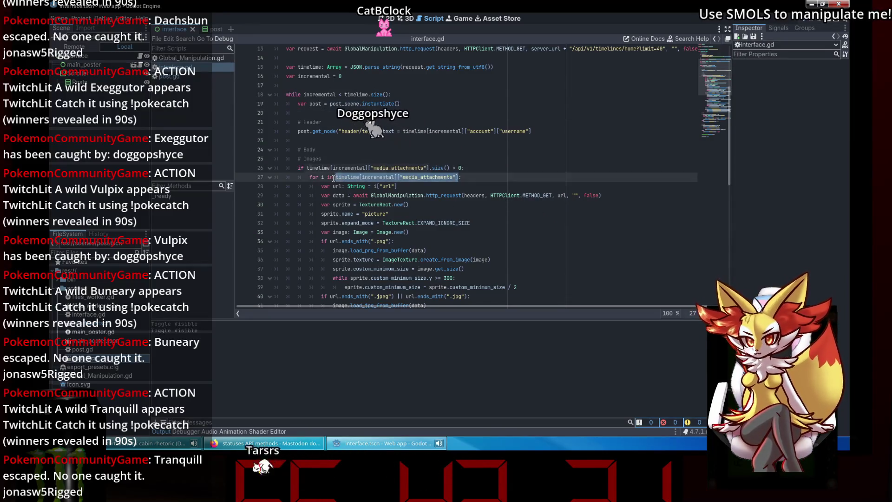
pyautogui.hotkey('ctrl', 'c')
pyautogui.click(402, 113)
pyautogui.click(402, 95)
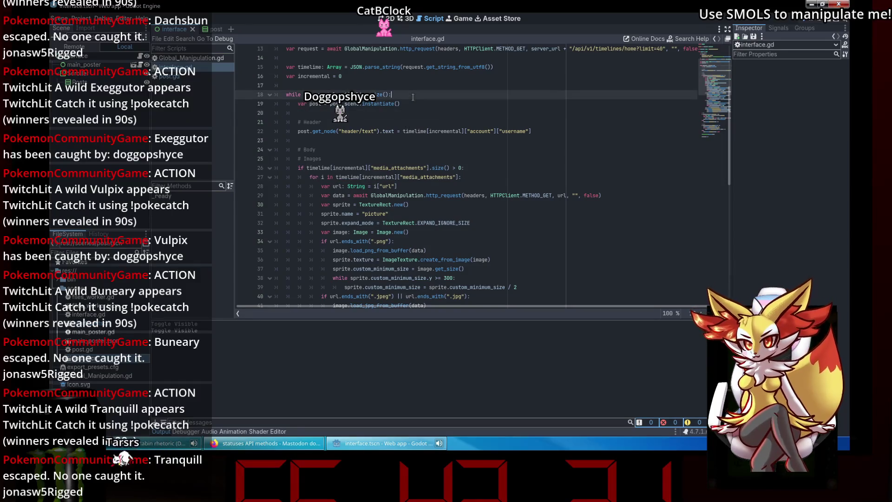
pyautogui.press('Return')
pyautogui.hotkey('ctrl', 'v')
pyautogui.doubleClick(402, 104)
pyautogui.write('re')
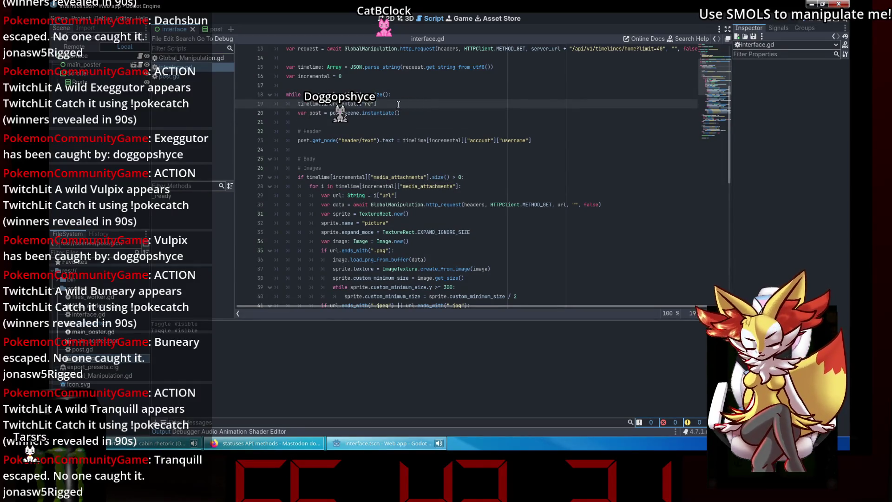
pyautogui.write('print(')
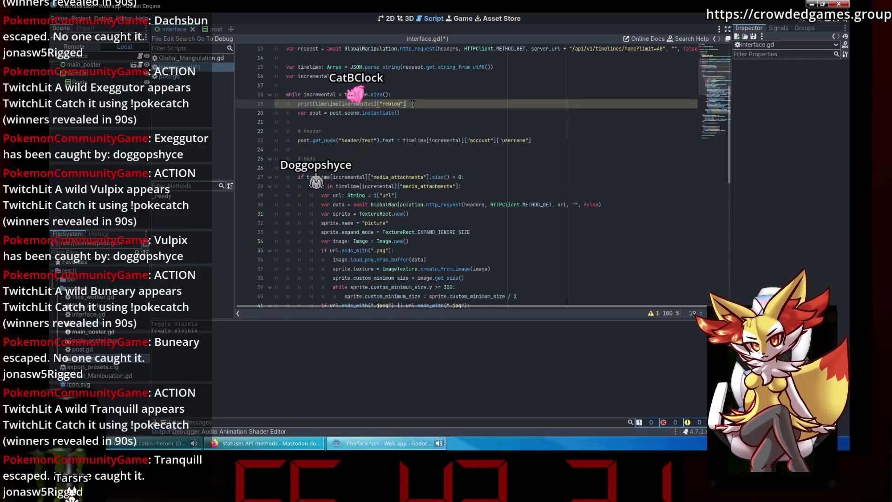
pyautogui.write(')')
pyautogui.hotkey('ctrl', 's')
pyautogui.press('F5')
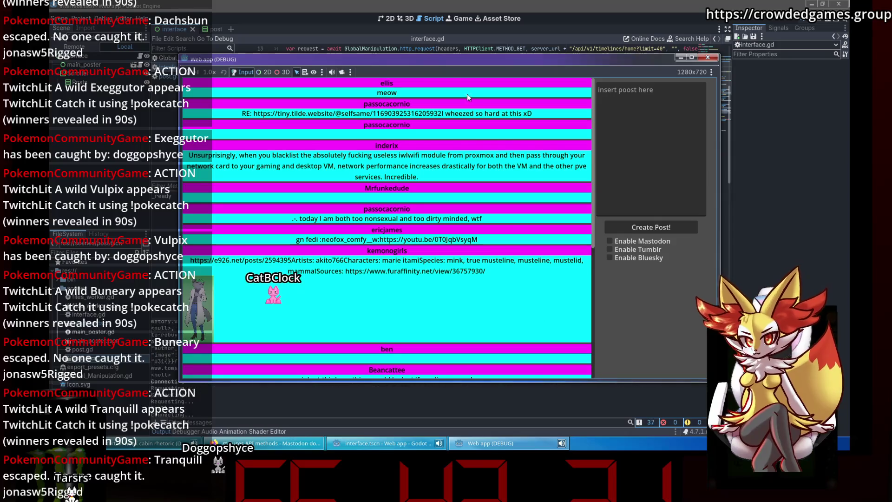
# Step: Restart the project and read the printed reblog JSON in the Output panel
pyautogui.press('F8')
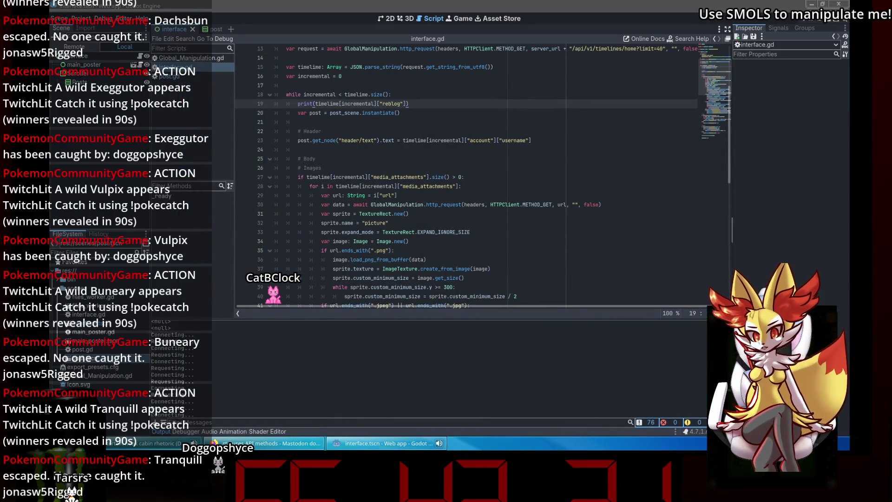
pyautogui.press('F5')
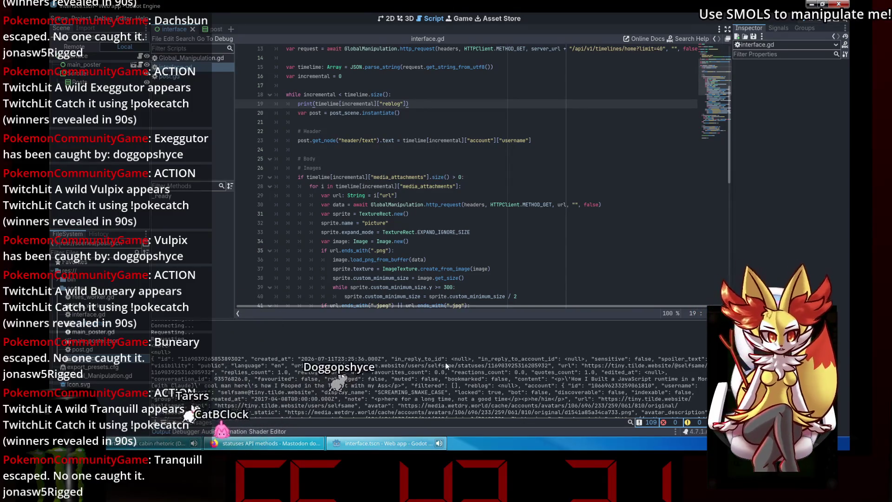
pyautogui.scroll(-1, 439, 363)
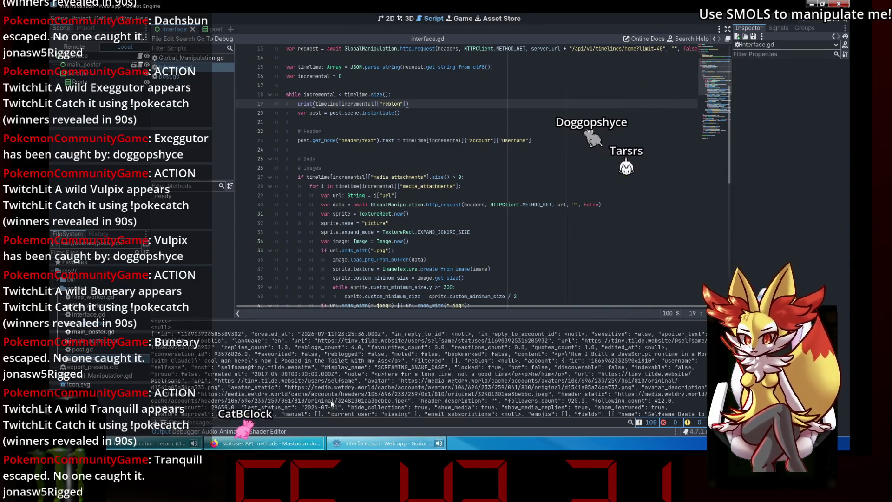
pyautogui.moveTo(262, 341)
pyautogui.mouseDown()
pyautogui.moveTo(650, 418)
pyautogui.moveTo(624, 374)
pyautogui.mouseUp()
pyautogui.click(604, 386)
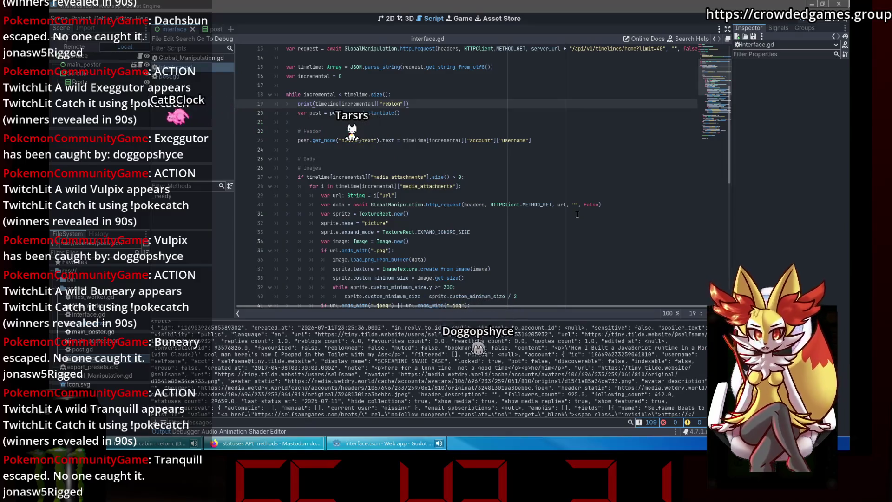
# Step: Glance at post.gd, then return to interface.gd's Header and Images comments
pyautogui.click(553, 234)
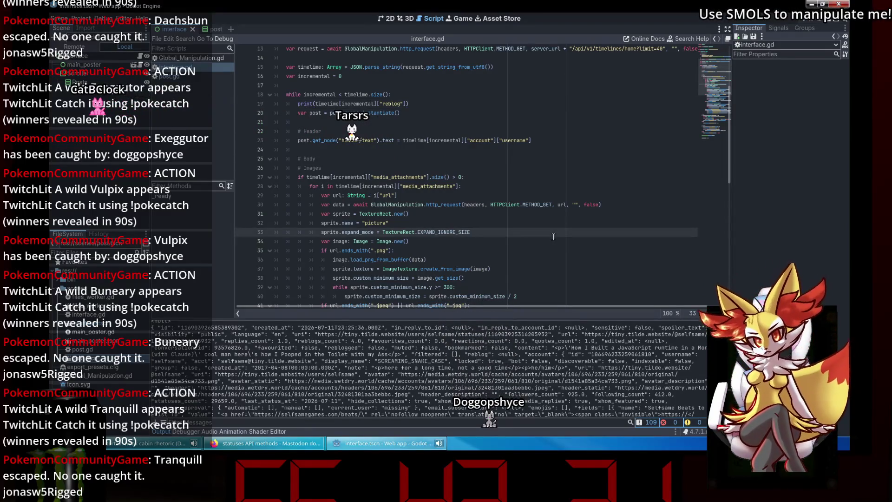
pyautogui.scroll(4, 719, 69)
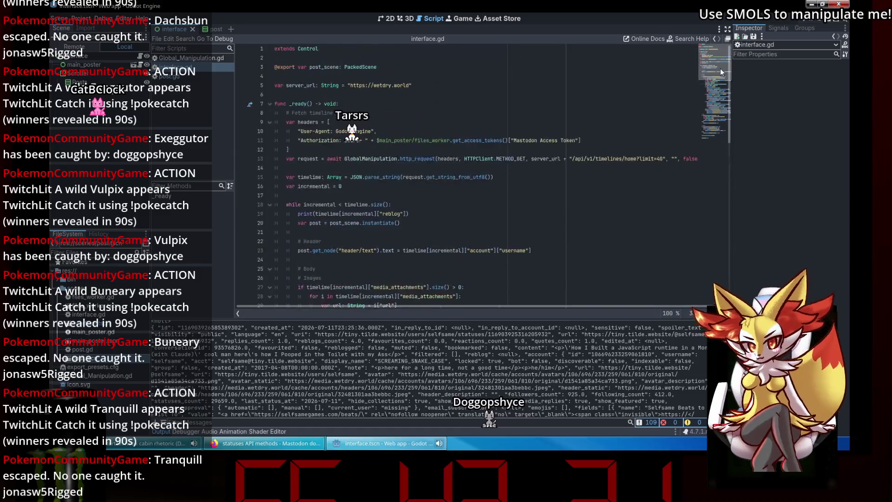
pyautogui.click(576, 121)
pyautogui.click(192, 77)
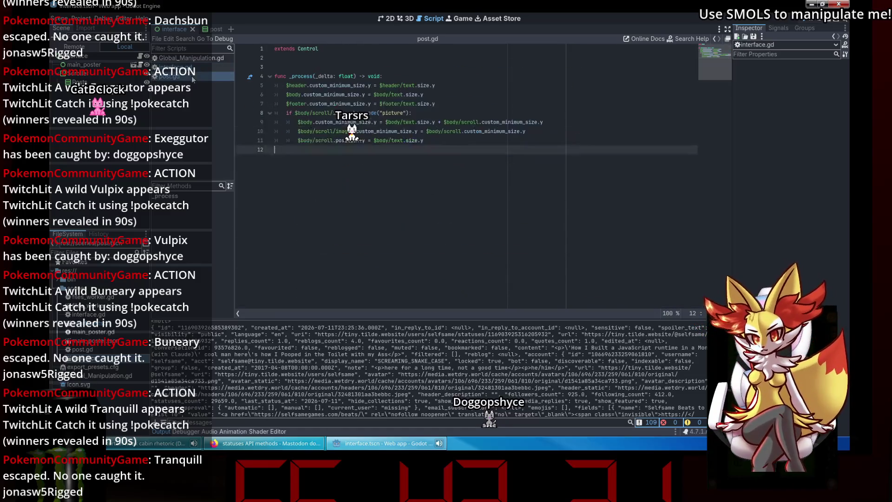
pyautogui.click(193, 67)
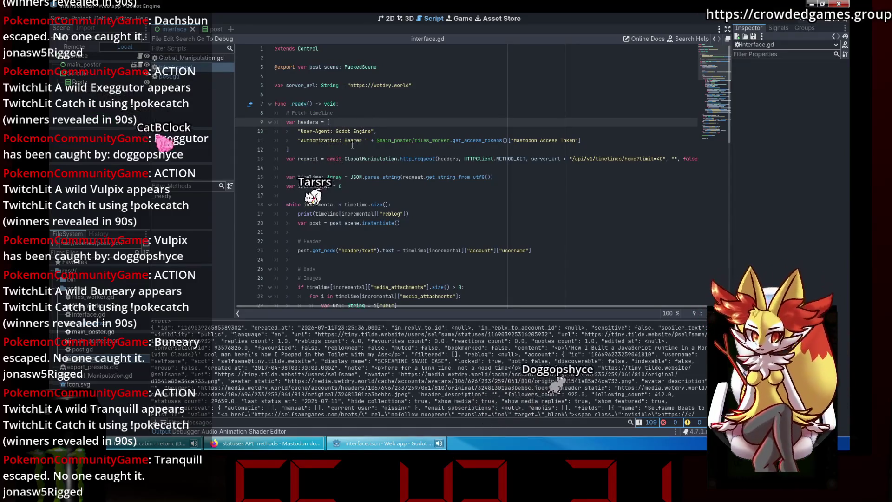
pyautogui.scroll(-1, 352, 145)
pyautogui.scroll(-4, 352, 145)
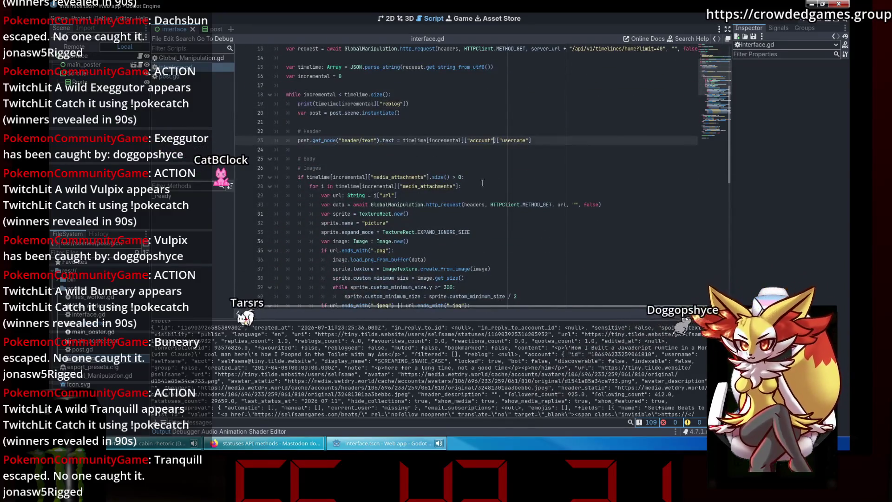
pyautogui.click(485, 130)
pyautogui.click(402, 167)
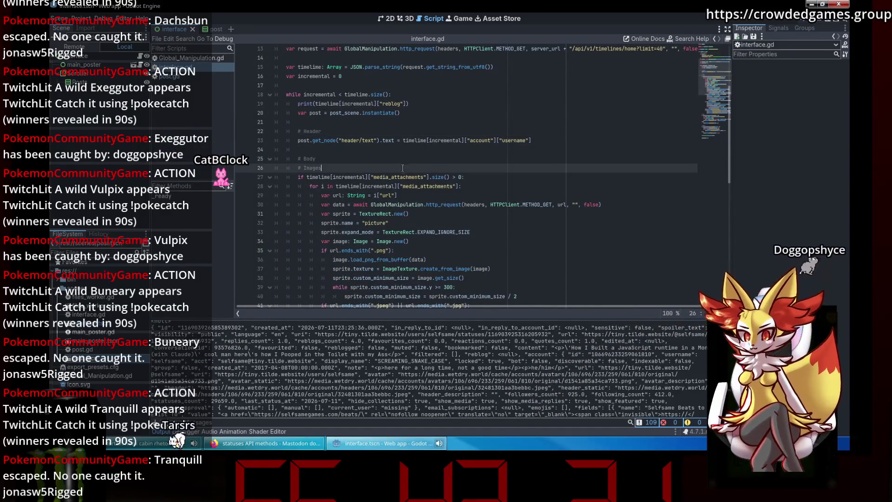
# Step: Turn the print line into 'if timeline[incremental]["reblog"] != null:'
pyautogui.click(422, 103)
pyautogui.hotkey('ctrl', 'z')
pyautogui.scroll(1, 443, 130)
pyautogui.doubleClick(392, 140)
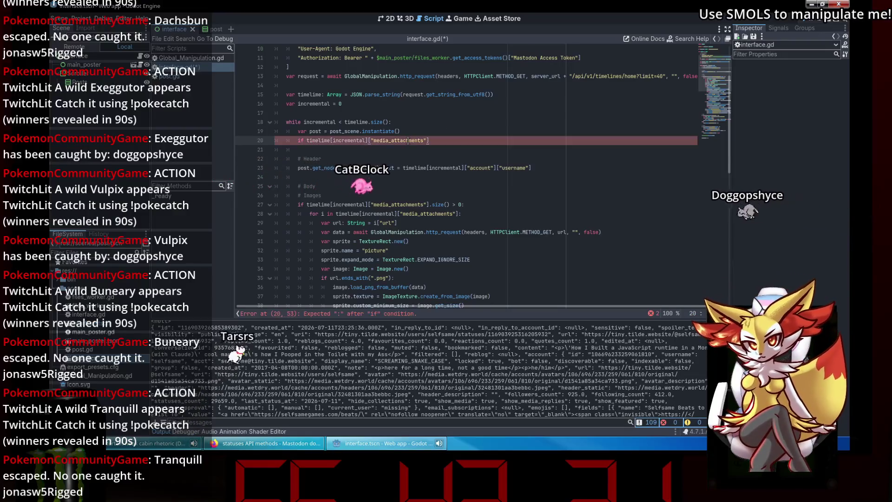
pyautogui.write('reblog"] ')
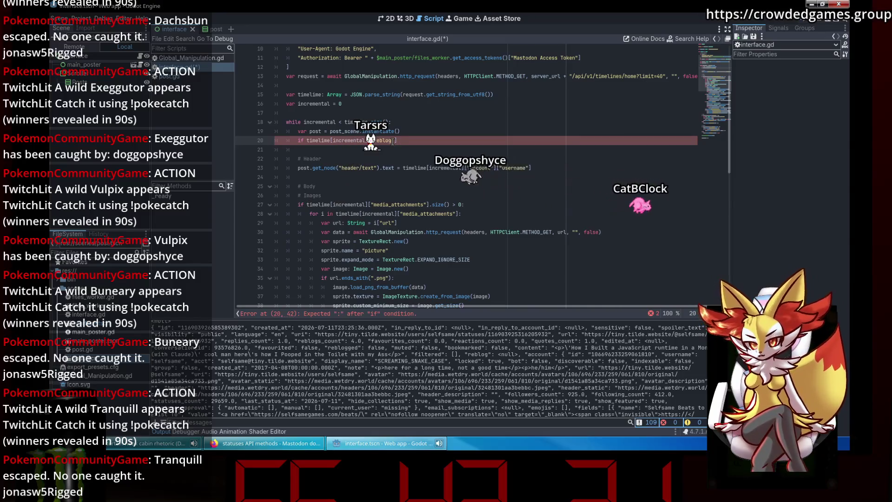
pyautogui.write('==')
pyautogui.press('BackSpace')
pyautogui.press('BackSpace')
pyautogui.press('BackSpace')
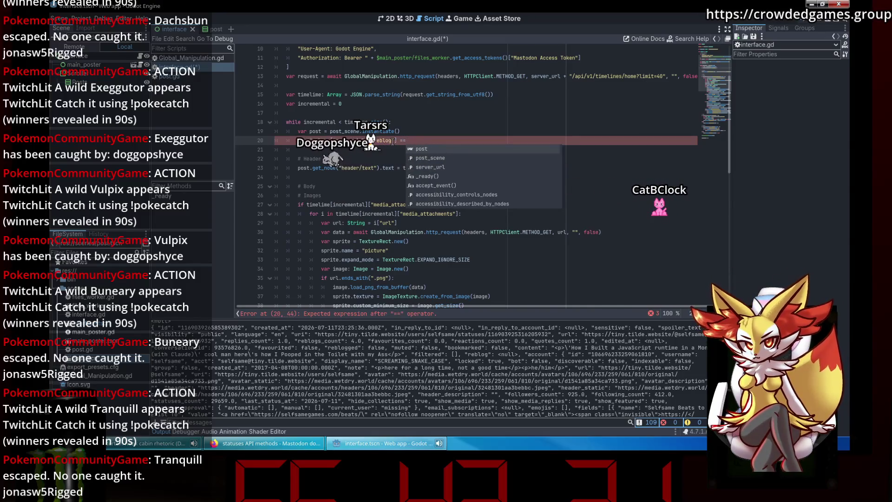
pyautogui.write('!')
pyautogui.press('BackSpace')
pyautogui.press('BackSpace')
pyautogui.press('BackSpace')
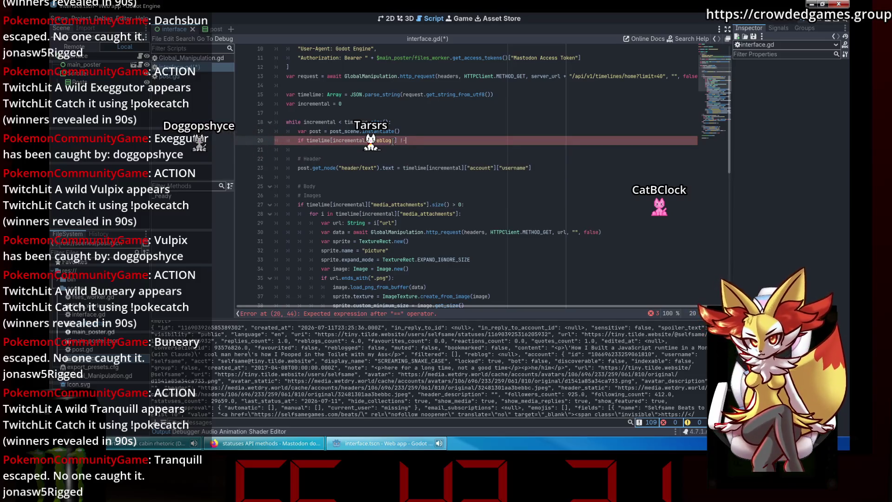
pyautogui.write('nu')
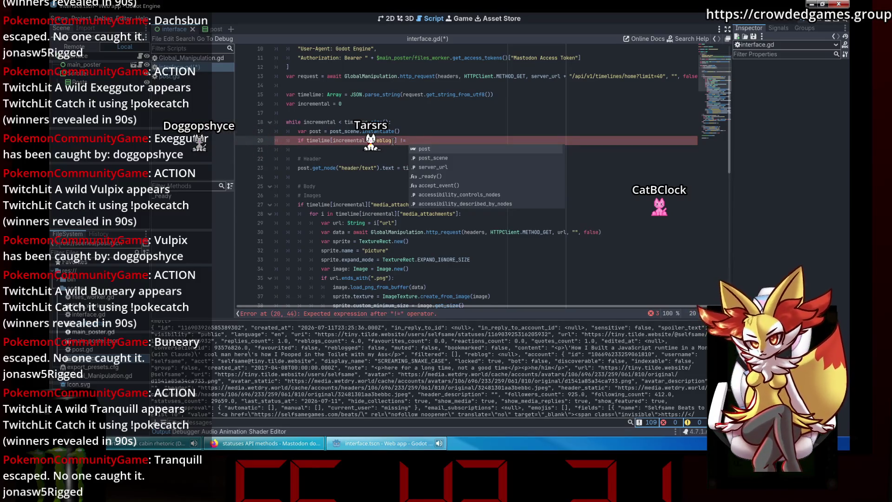
pyautogui.write('ll:')
pyautogui.press('Return')
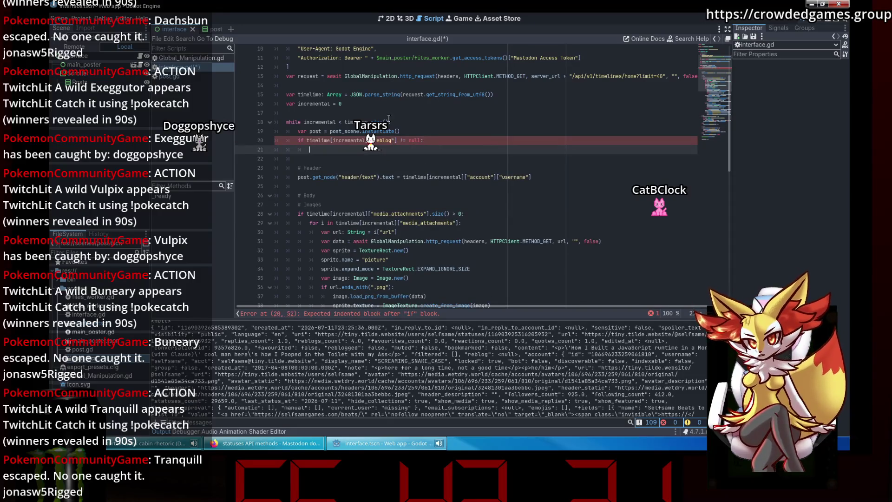
# Step: Add 'timeline[incremental] = timeline[incremental]["reblog"]' in its body, save, and run the project
pyautogui.moveTo(297, 140); pyautogui.dragTo(396, 140)
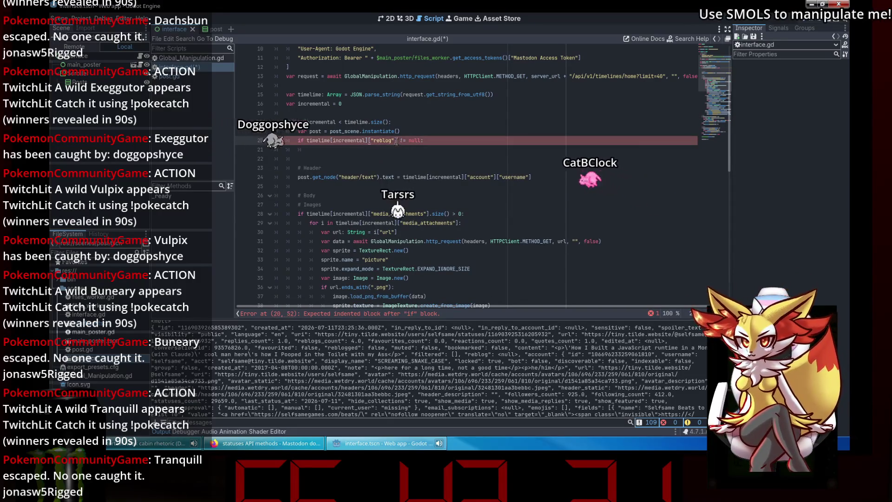
pyautogui.click(357, 151)
pyautogui.write('timeline[incremental]["reblog')
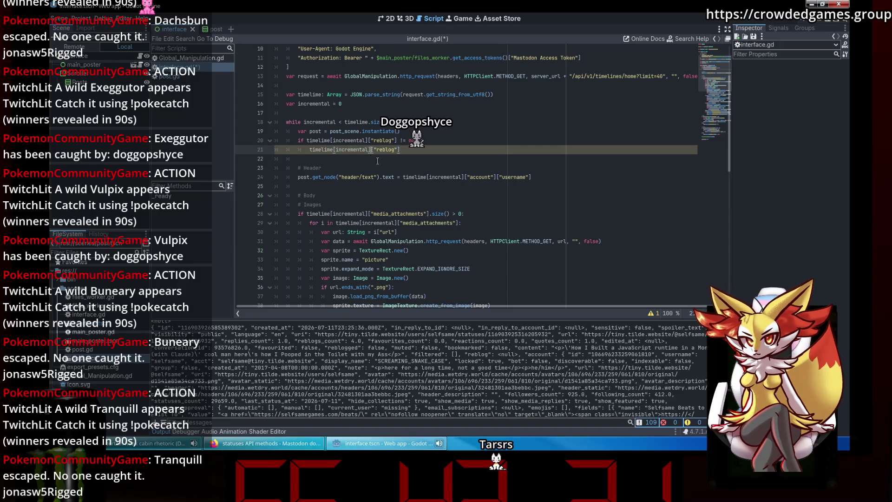
pyautogui.write('=')
pyautogui.press('Escape')
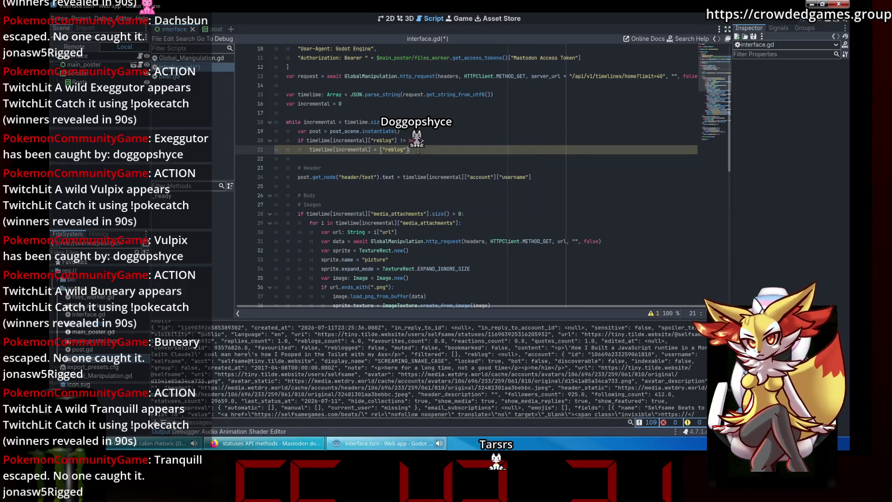
pyautogui.moveTo(368, 140); pyautogui.dragTo(307, 140)
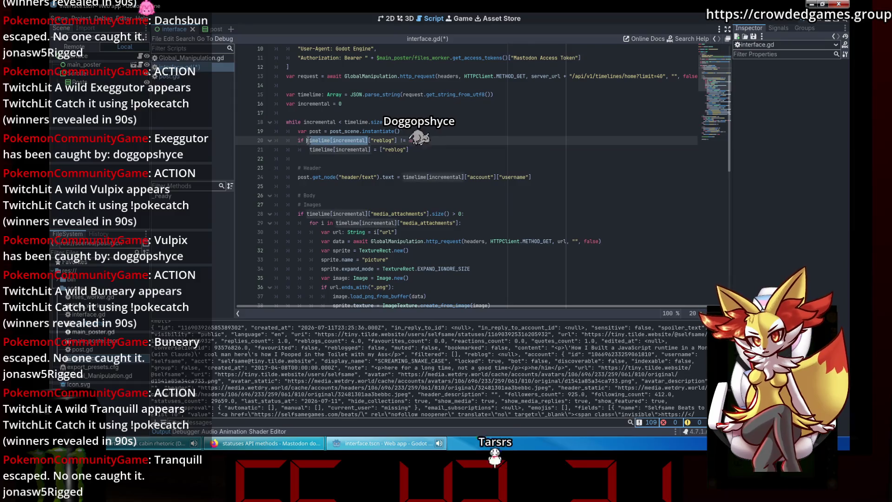
pyautogui.hotkey('ctrl', 'c')
pyautogui.click(379, 149)
pyautogui.hotkey('ctrl', 'v')
pyautogui.hotkey('ctrl', 's')
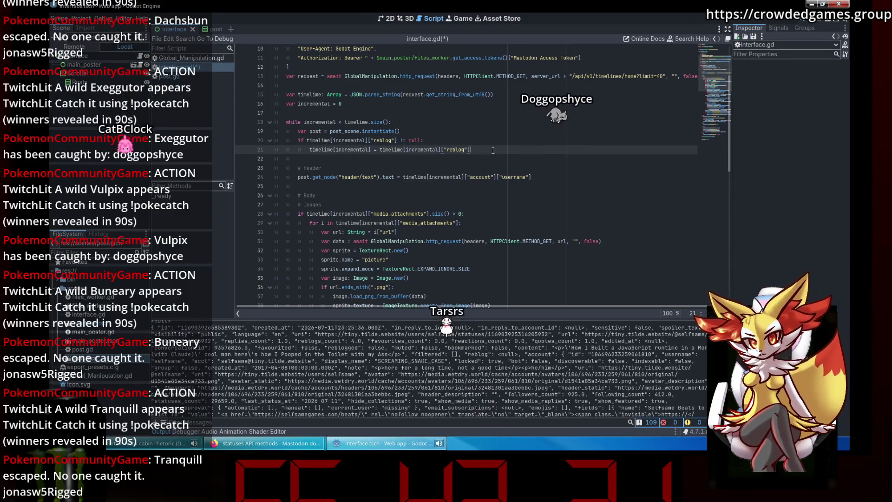
pyautogui.press('F5')
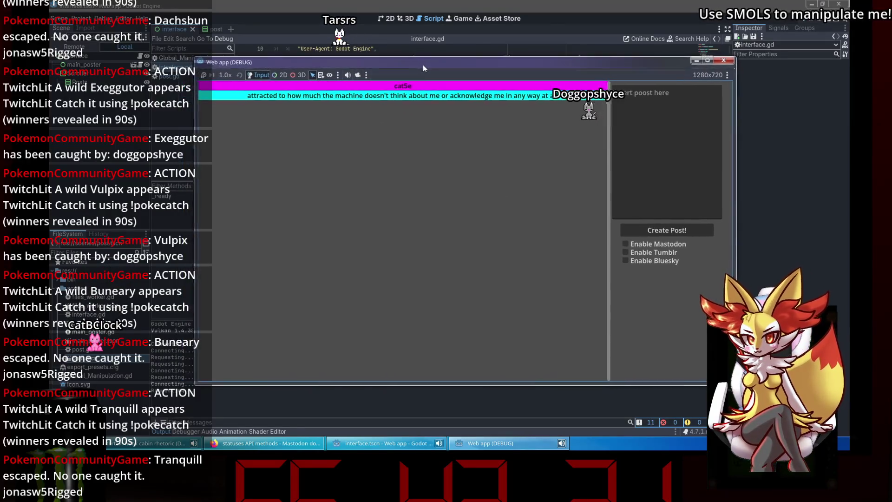
# Step: Stop the running web app after checking the reblogged post and its image
pyautogui.press('F8')
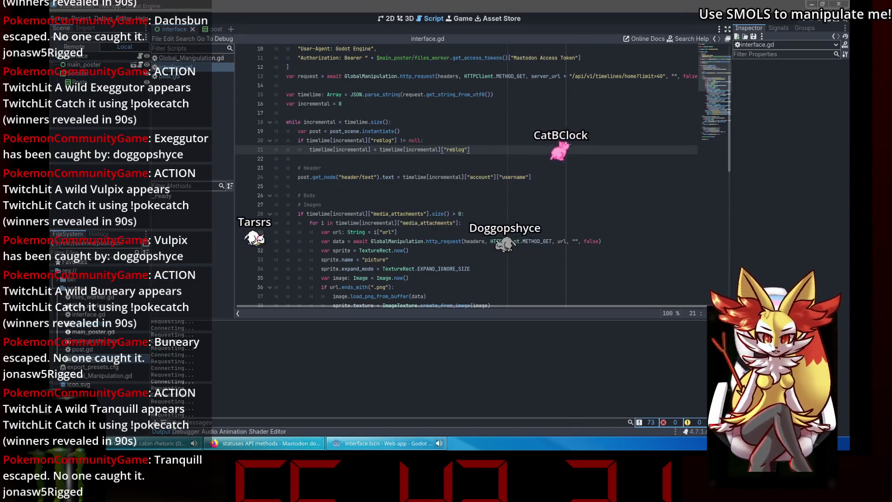
# Step: Try shortening the account key to acct, undo it, and run the project to test
pyautogui.click(520, 159)
pyautogui.click(489, 177)
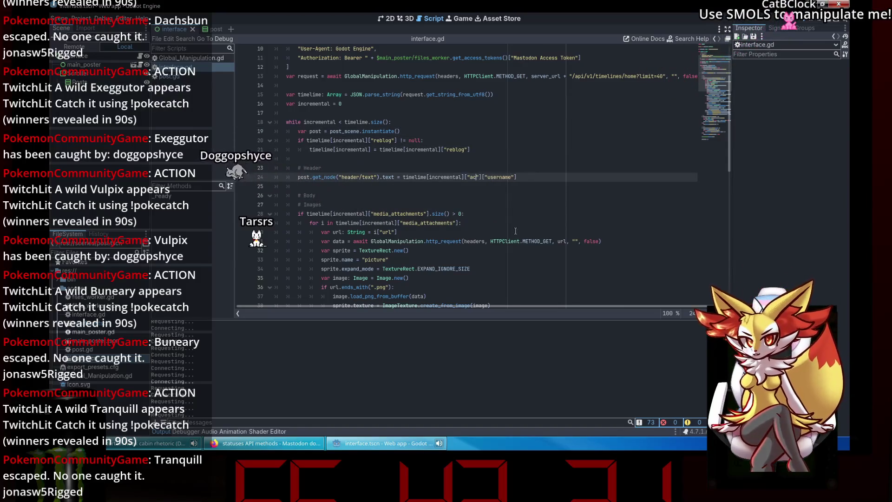
pyautogui.press('BackSpace')
pyautogui.press('BackSpace')
pyautogui.press('BackSpace')
pyautogui.click(528, 205)
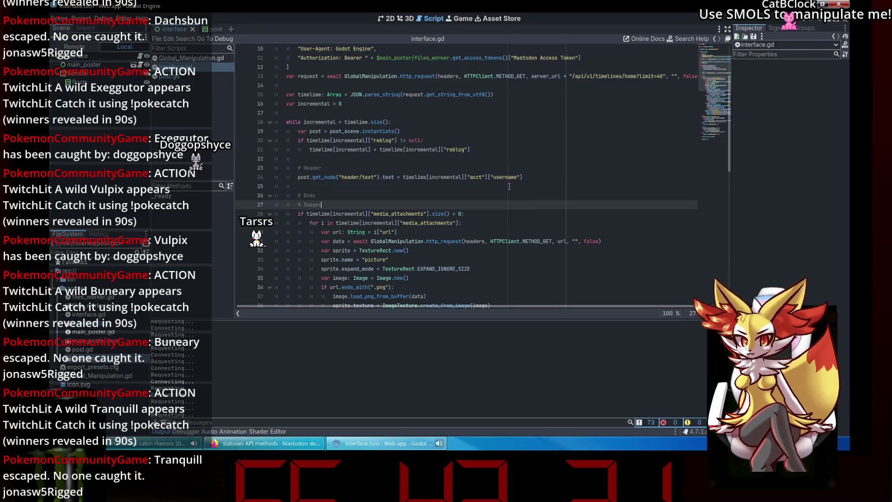
pyautogui.hotkey('ctrl', 'z')
pyautogui.write('ct')
pyautogui.click(530, 189)
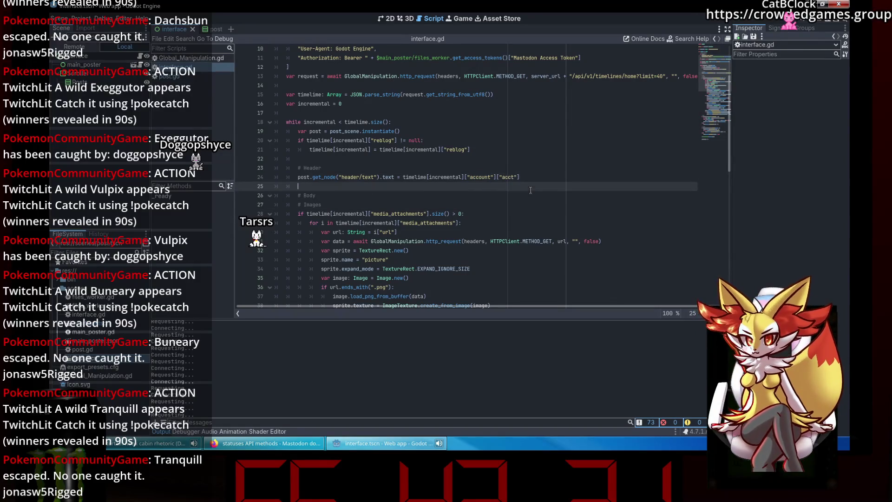
pyautogui.click(805, 20)
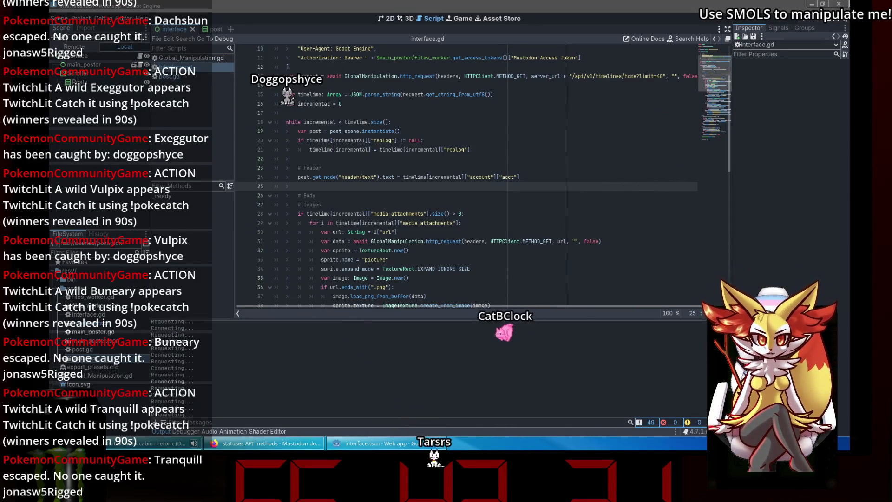
# Step: Add an OG_poster line after the post instancing, pasting the header's account handle expression
pyautogui.click(451, 132)
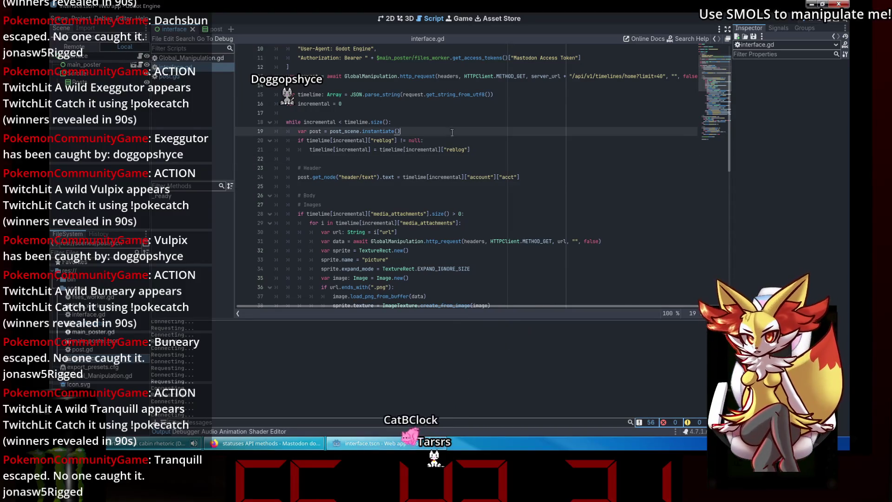
pyautogui.press('Return')
pyautogui.write('var')
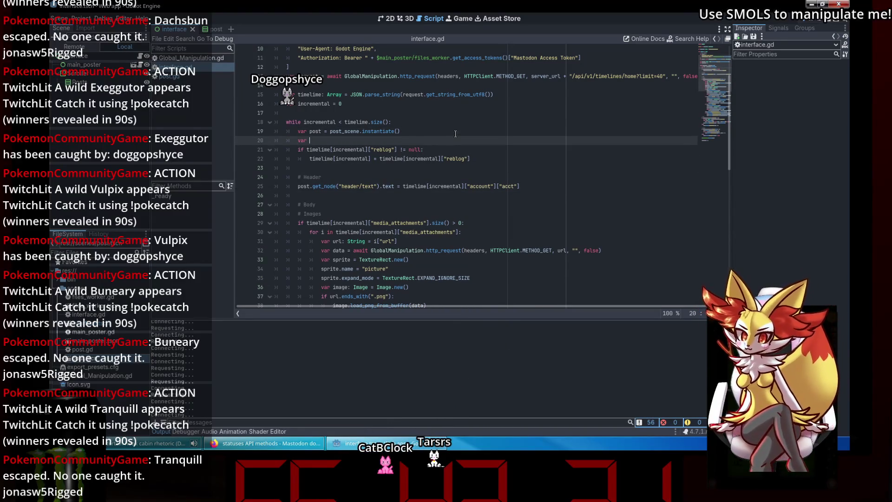
pyautogui.write('0')
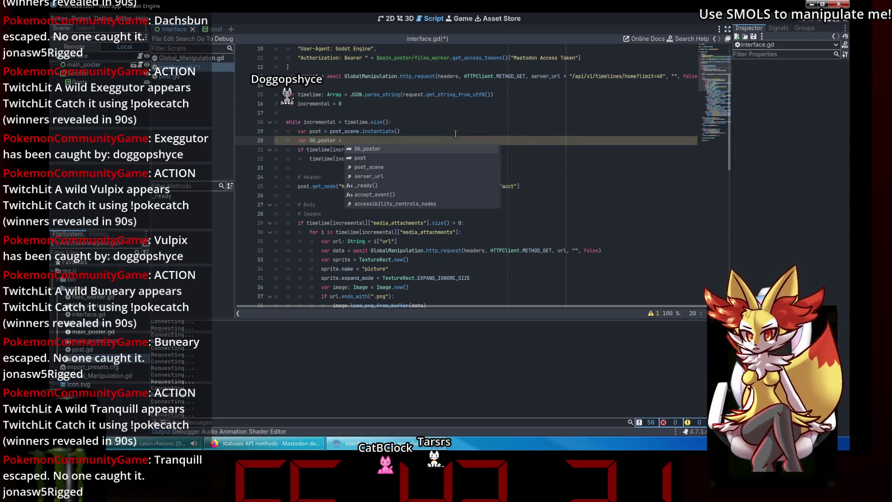
pyautogui.click(492, 196)
pyautogui.moveTo(545, 185)
pyautogui.mouseDown()
pyautogui.moveTo(394, 188)
pyautogui.moveTo(404, 189)
pyautogui.mouseUp()
pyautogui.hotkey('ctrl', 'c')
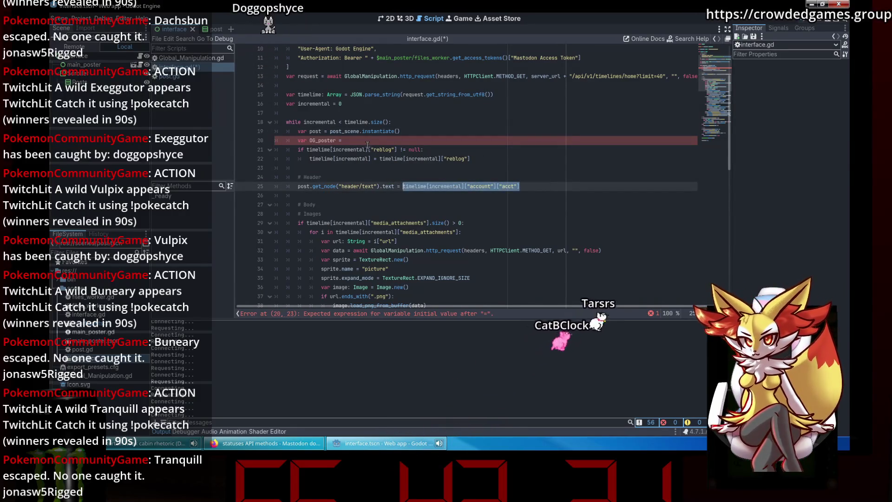
pyautogui.click(372, 140)
pyautogui.hotkey('ctrl', 'v')
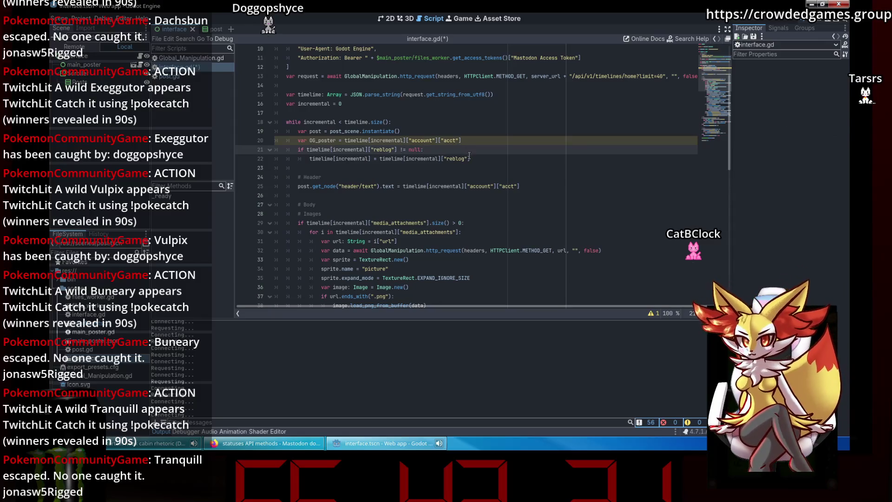
# Step: Type OG_poster as String and start a new if line under the Header comment
pyautogui.click(477, 178)
pyautogui.press('Return')
pyautogui.write('if')
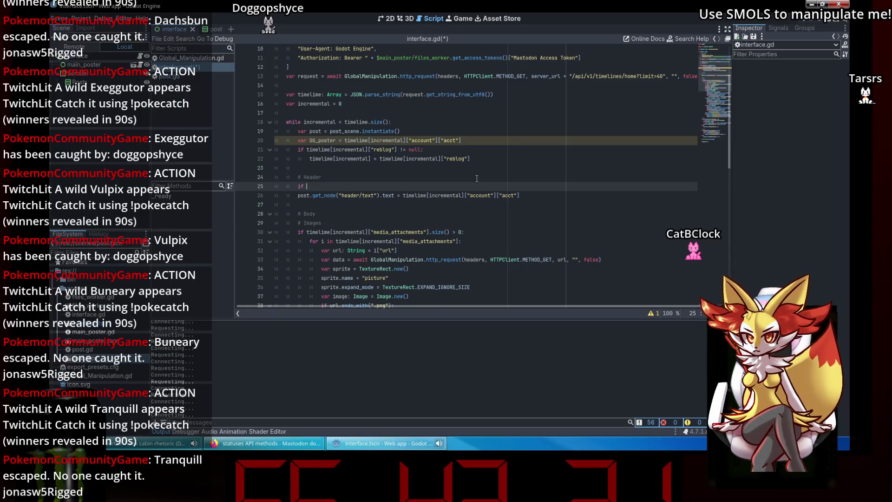
pyautogui.click(338, 139)
pyautogui.write(': ')
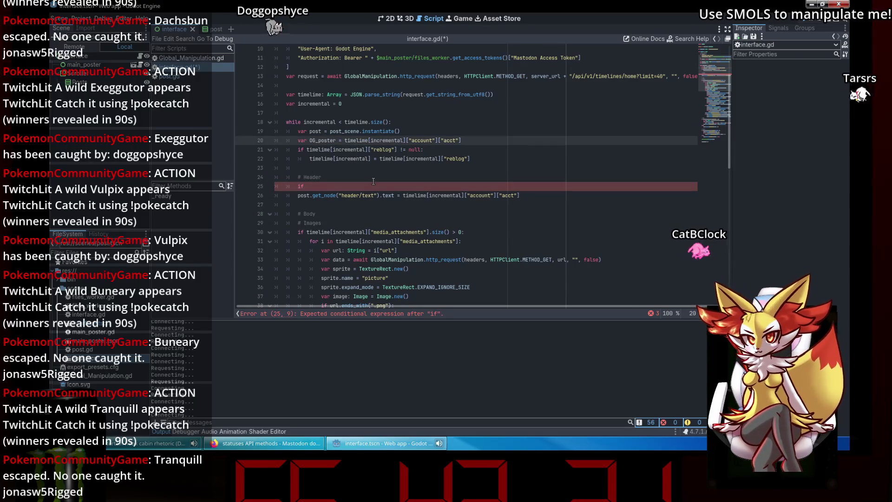
pyautogui.write('String')
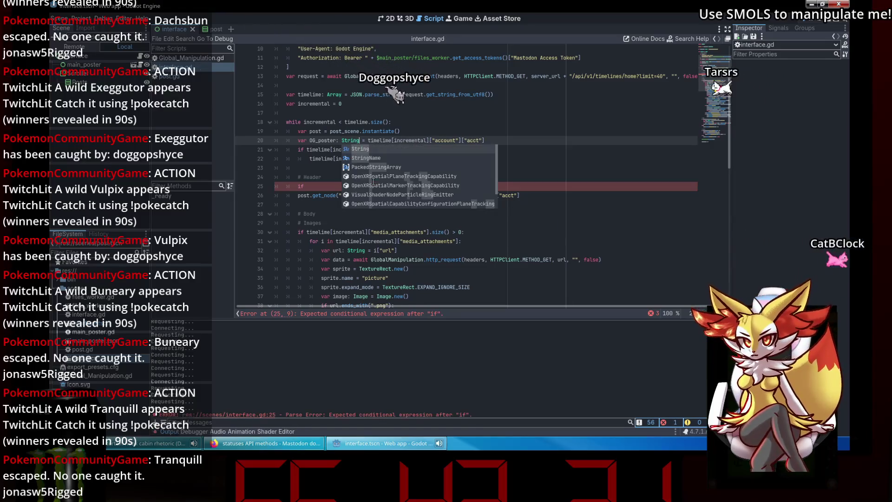
pyautogui.press('Return')
pyautogui.click(342, 178)
pyautogui.click(342, 187)
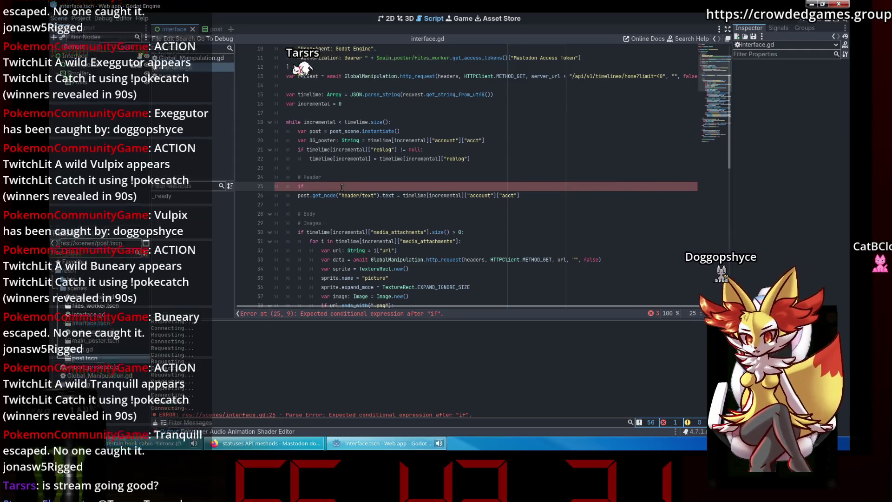
# Step: Run the project, stop the failed debug session, and delete the unfinished if line
pyautogui.press('F5')
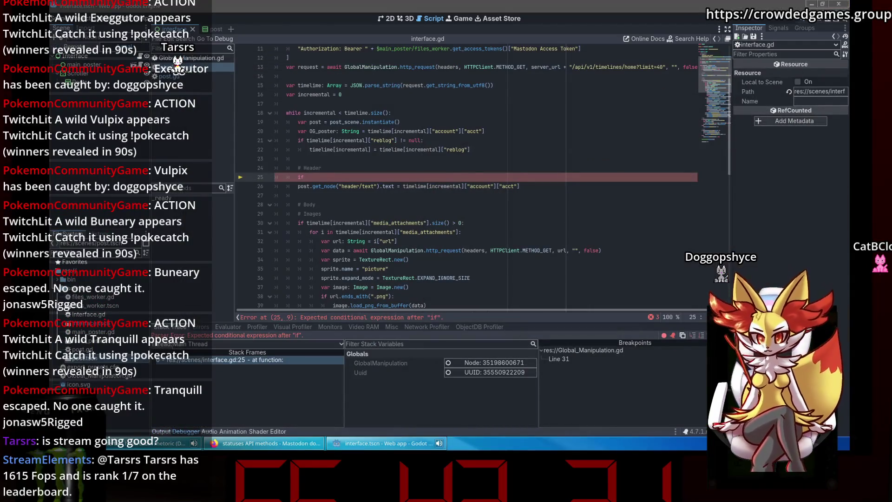
pyautogui.press('F8')
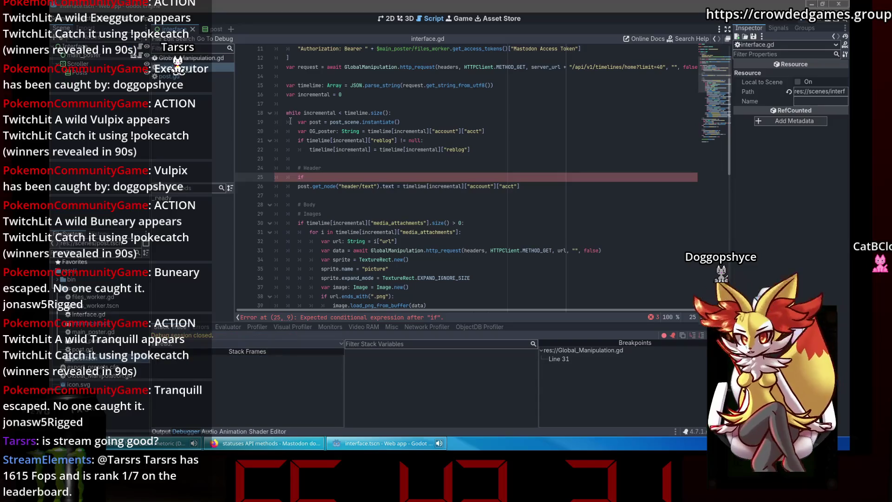
pyautogui.moveTo(310, 177); pyautogui.dragTo(274, 174)
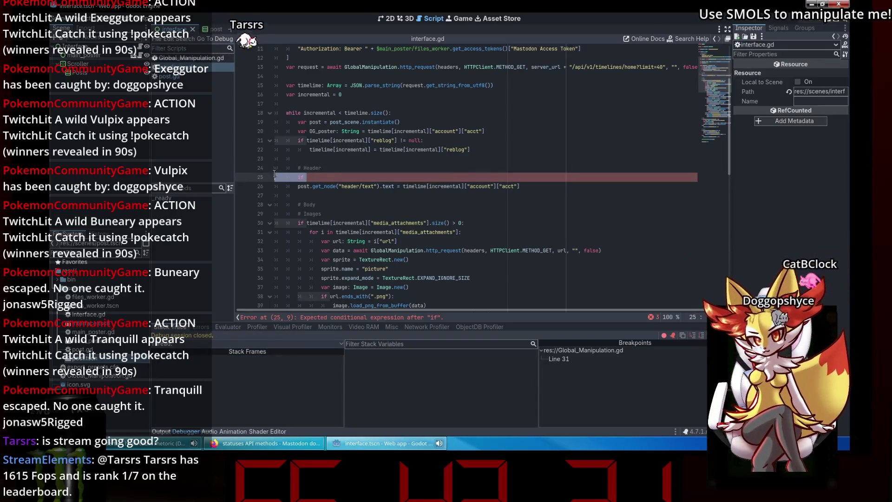
pyautogui.press('BackSpace')
pyautogui.press('BackSpace')
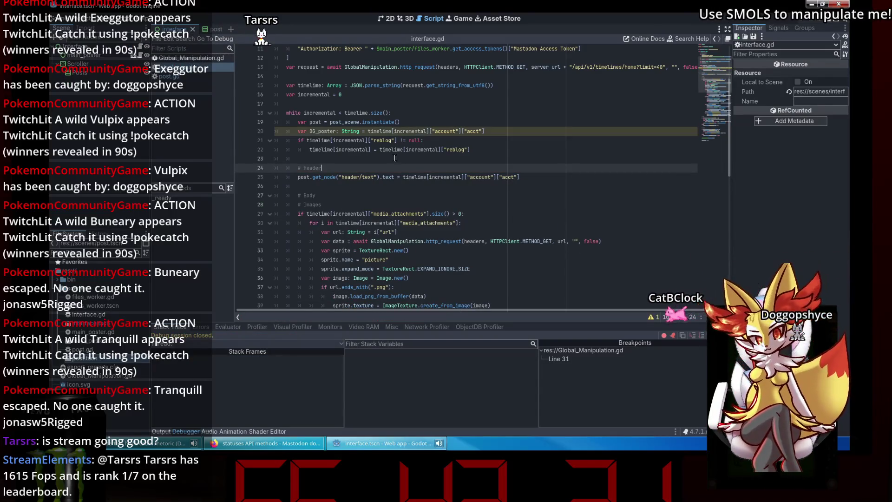
# Step: Run the project again and reposition the running timeline window
pyautogui.click(488, 130)
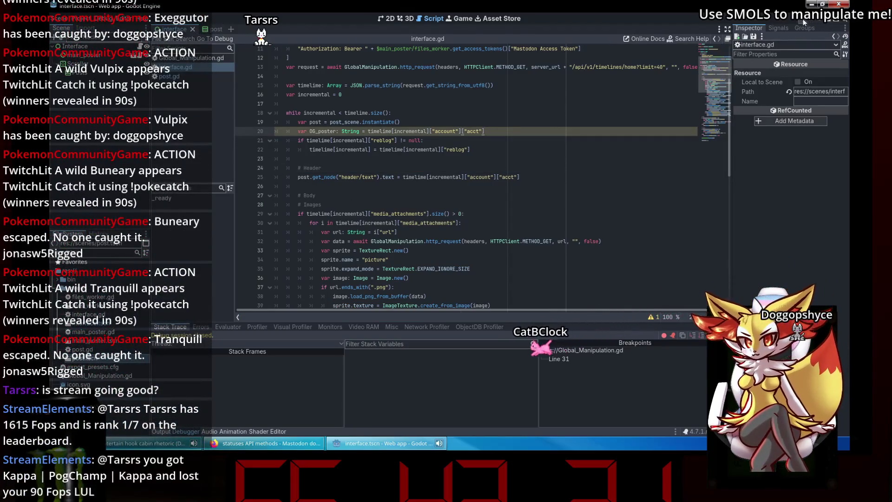
pyautogui.click(804, 22)
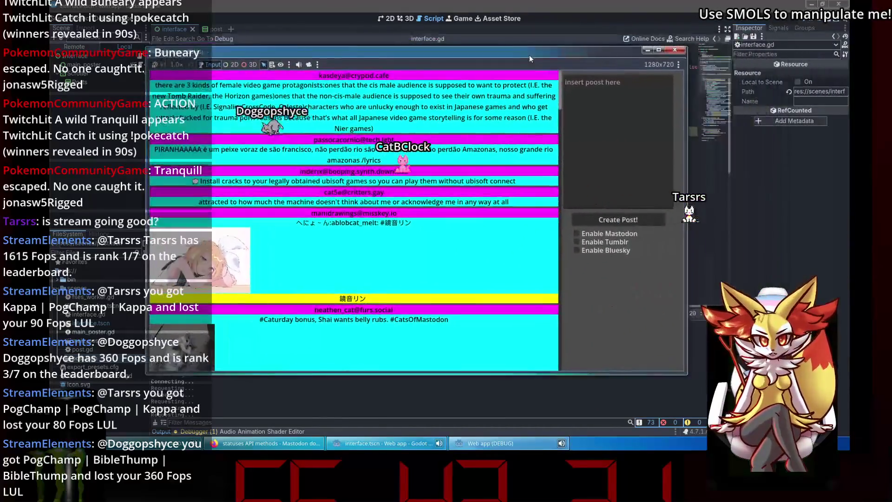
pyautogui.moveTo(529, 55)
pyautogui.mouseDown()
pyautogui.moveTo(510, 49)
pyautogui.moveTo(550, 62)
pyautogui.moveTo(656, 52)
pyautogui.moveTo(649, 50)
pyautogui.mouseUp()
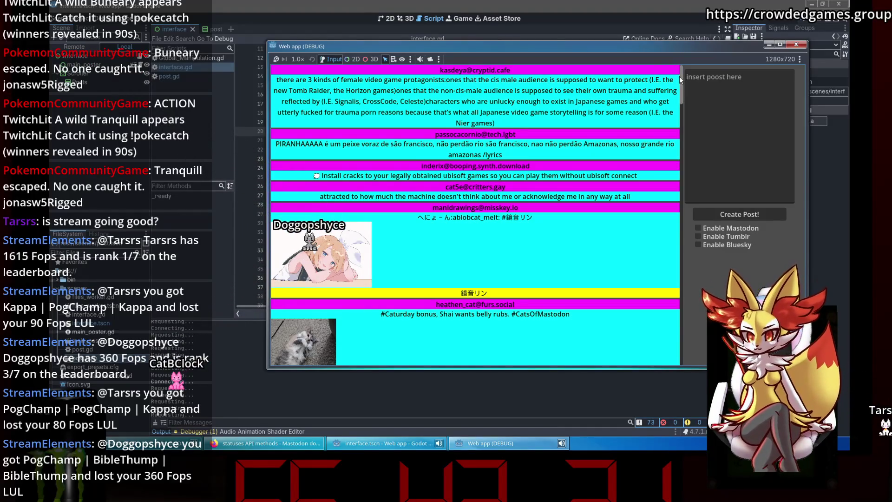
# Step: Scroll down through the timeline feed in the running web app
pyautogui.moveTo(680, 81); pyautogui.dragTo(678, 158)
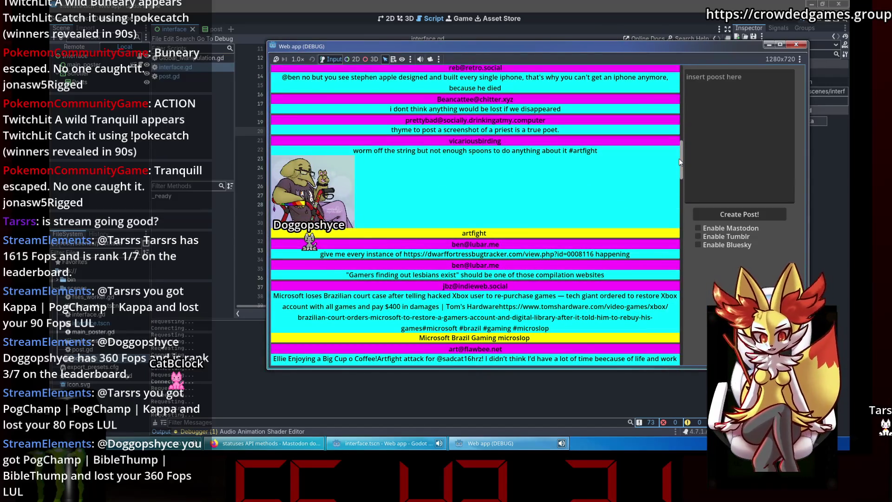
pyautogui.scroll(-10, 500, 264)
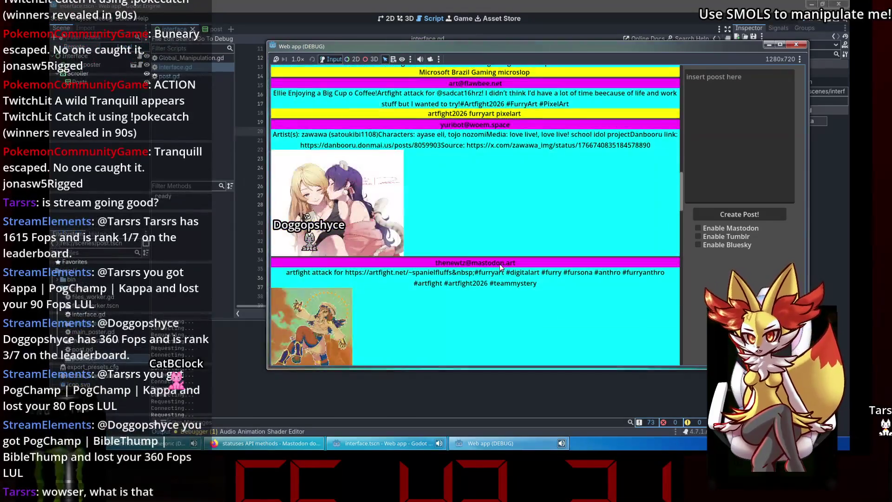
pyautogui.scroll(-15, 500, 264)
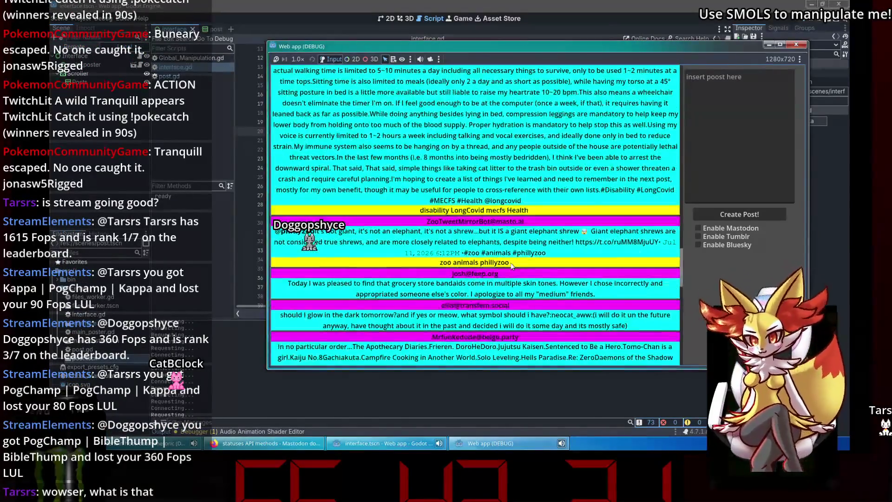
pyautogui.scroll(-10, 517, 268)
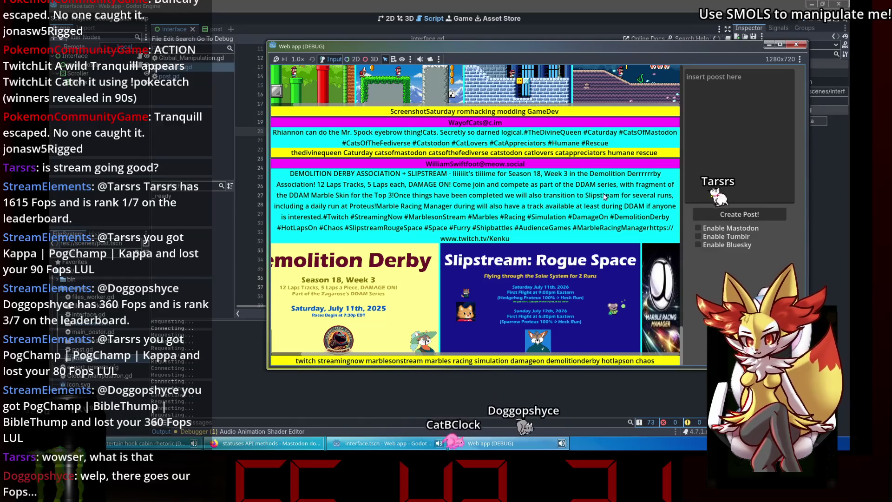
# Step: Tick Mastodon, Tumblr and Bluesky, untick Bluesky, then close the web app
pyautogui.click(698, 228)
pyautogui.click(698, 236)
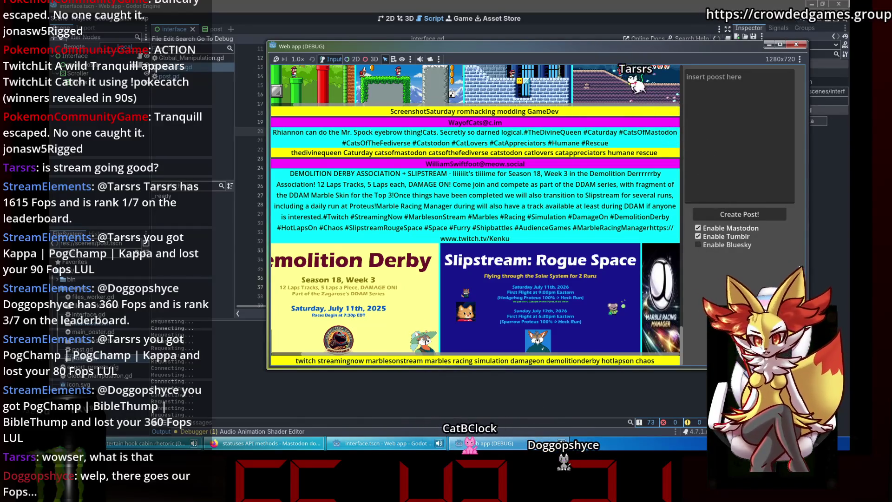
pyautogui.click(698, 244)
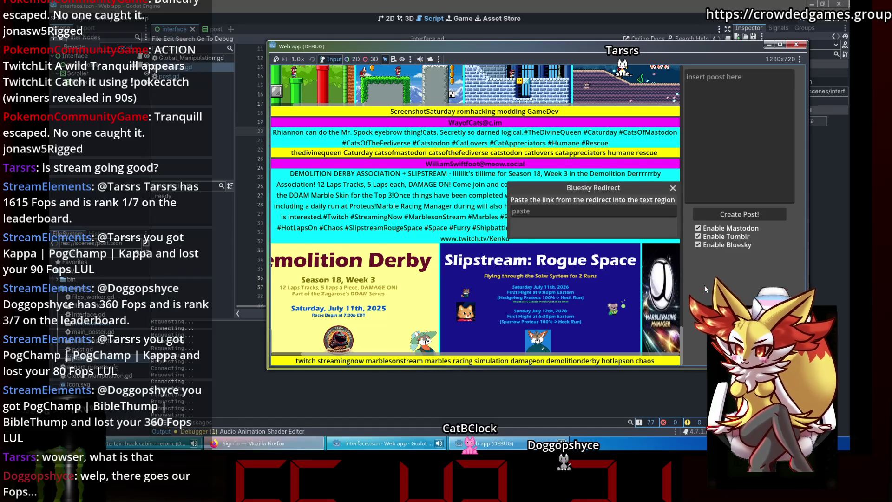
pyautogui.click(698, 245)
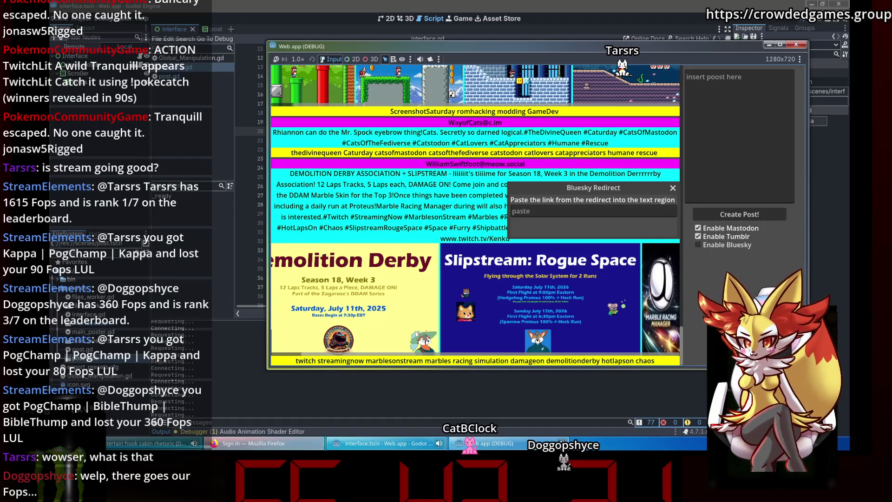
pyautogui.click(673, 188)
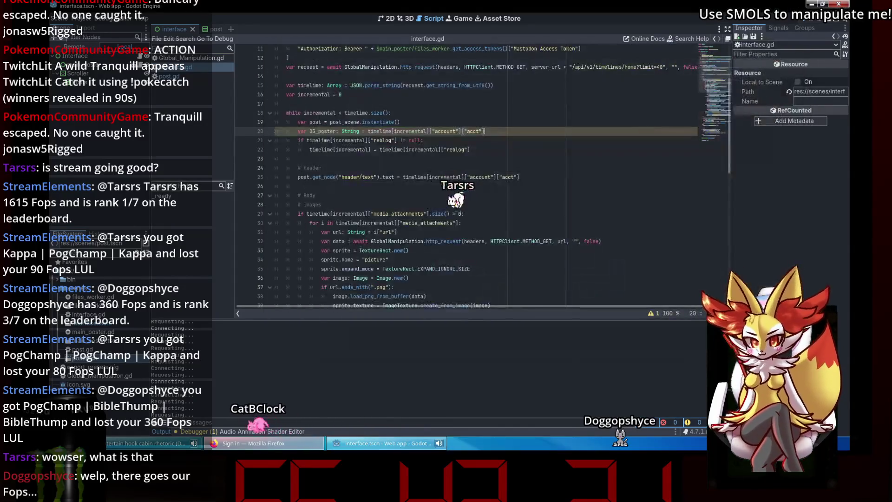
# Step: Close the Bluesky sign-in tab in Firefox and return to the Images comment in interface.gd
pyautogui.click(285, 446)
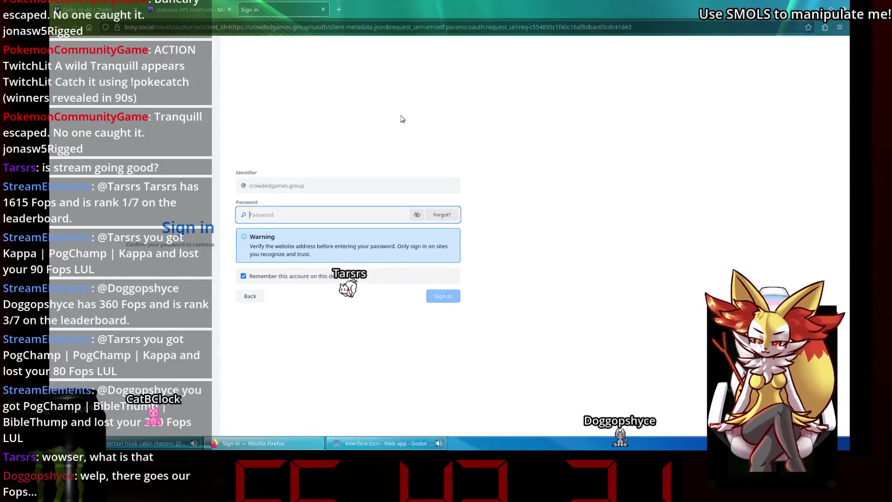
pyautogui.click(323, 9)
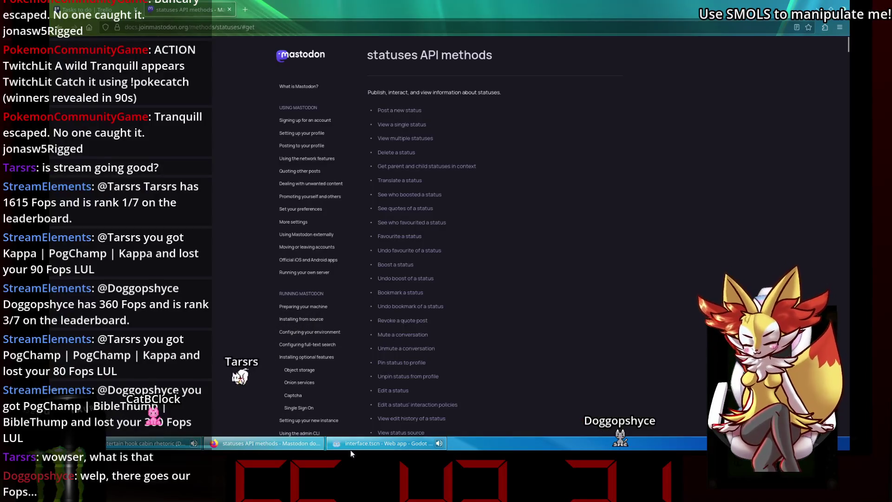
pyautogui.click(350, 448)
pyautogui.click(432, 208)
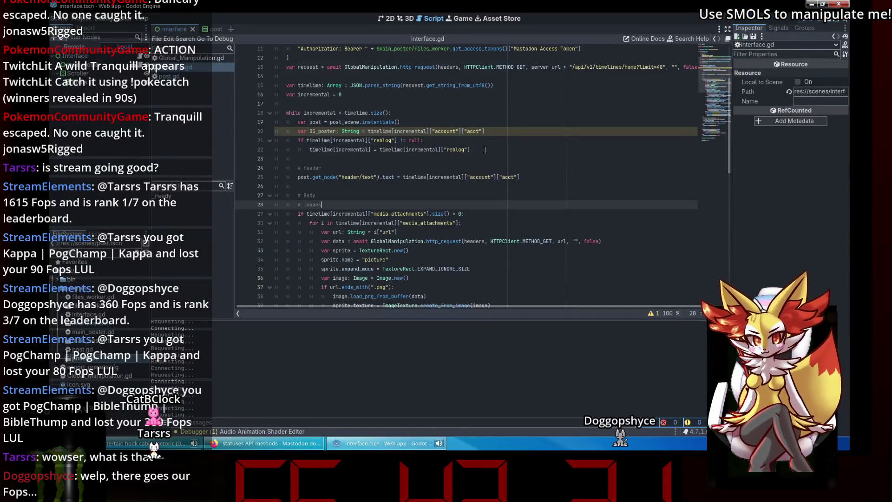
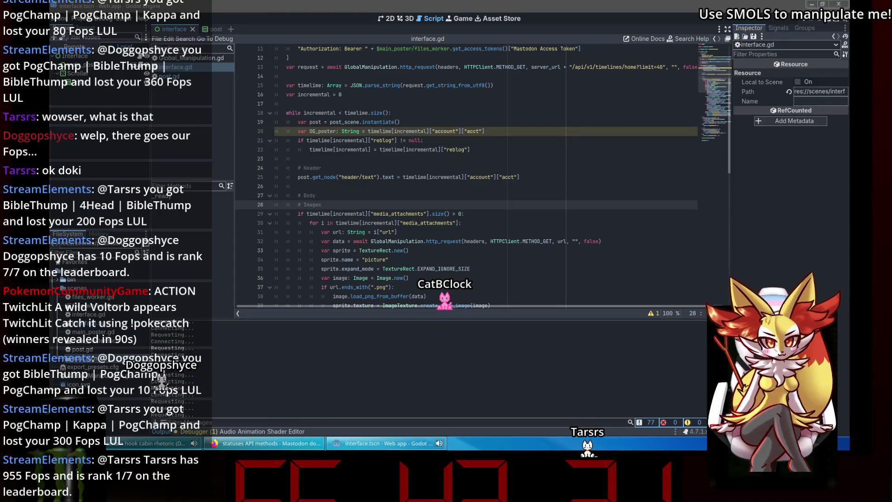
# Step: Add an 'if OG_poster != acct:' condition with an else branch below the Header comment
pyautogui.click(549, 134)
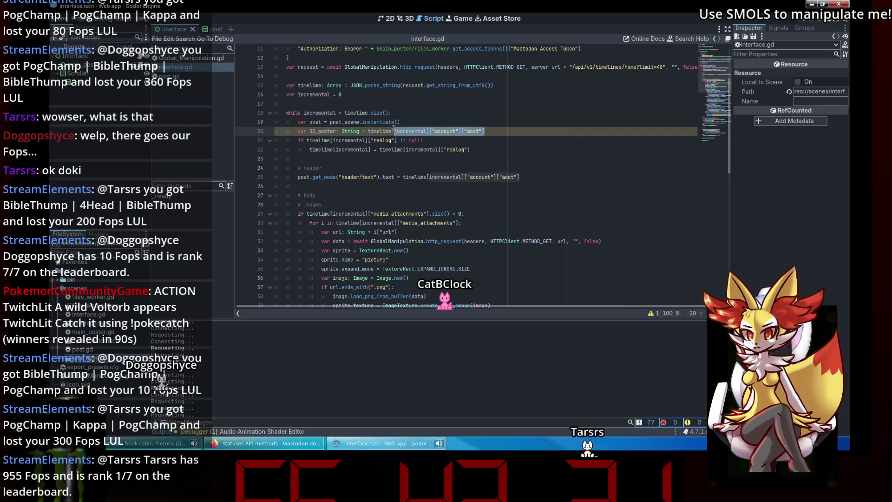
pyautogui.click(395, 149)
pyautogui.click(369, 130)
pyautogui.click(407, 139)
pyautogui.click(455, 176)
pyautogui.click(441, 169)
pyautogui.press('Return')
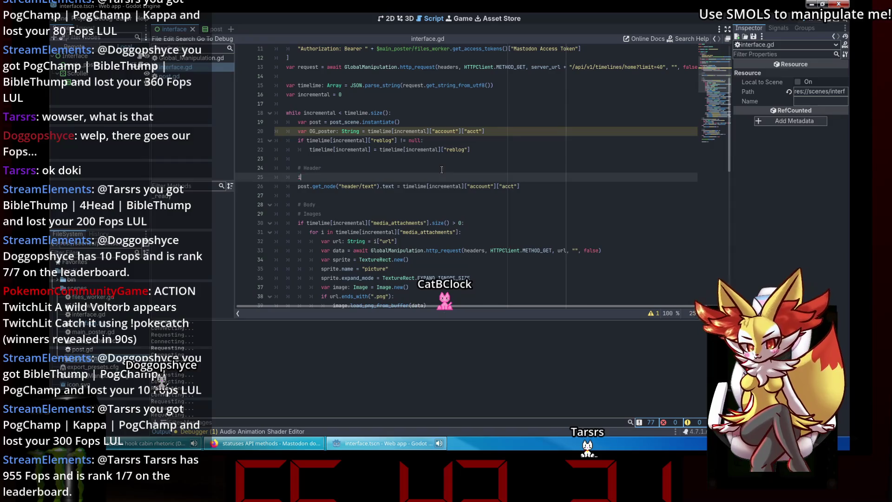
pyautogui.write('if OG_poster ')
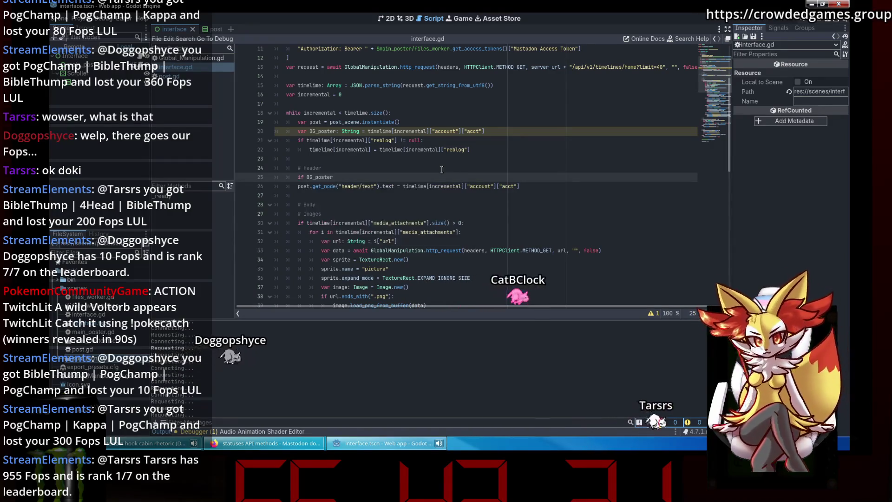
pyautogui.write('!=')
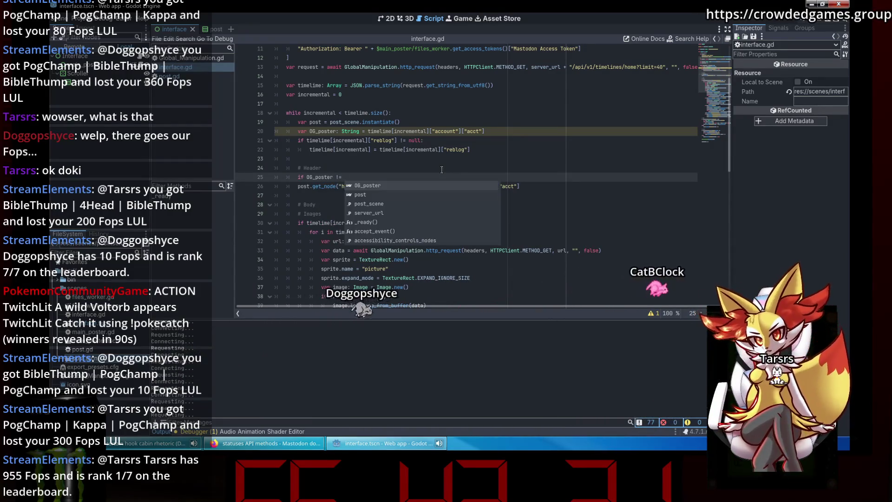
pyautogui.click(474, 169)
pyautogui.moveTo(520, 186); pyautogui.dragTo(402, 186)
pyautogui.hotkey('ctrl', 'c')
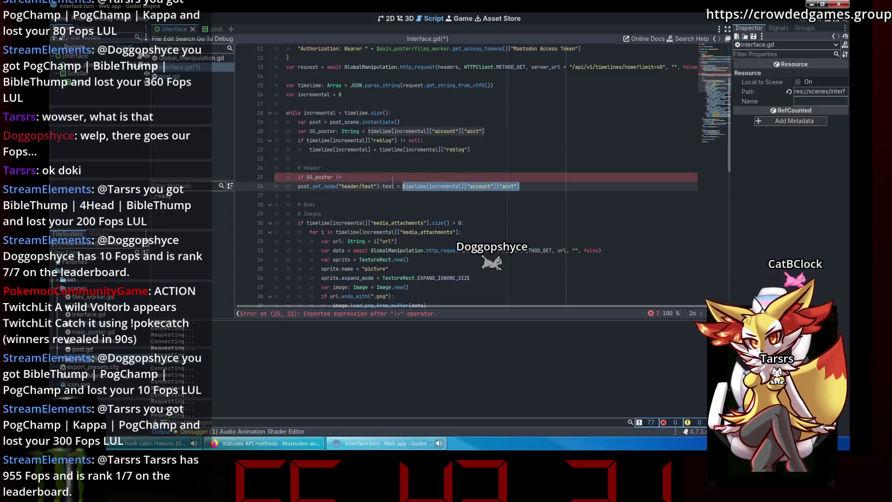
pyautogui.click(393, 180)
pyautogui.hotkey('ctrl', 'v')
pyautogui.write(':')
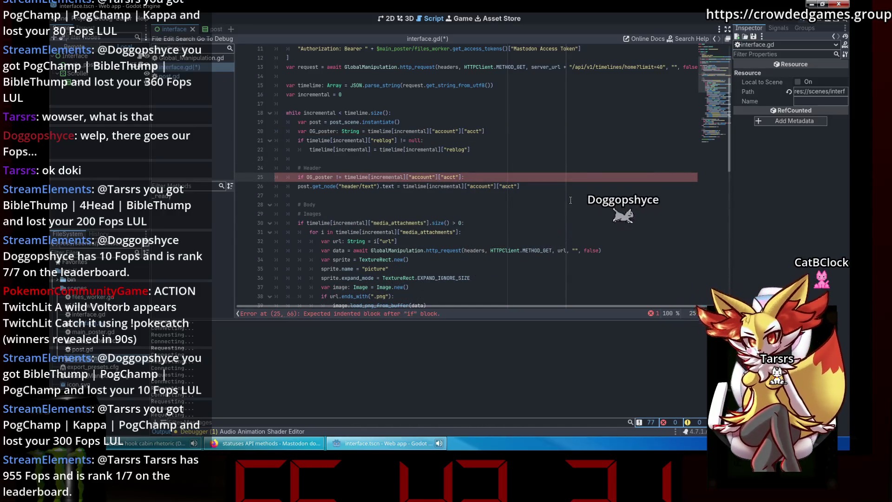
pyautogui.press('Return')
pyautogui.press('Return')
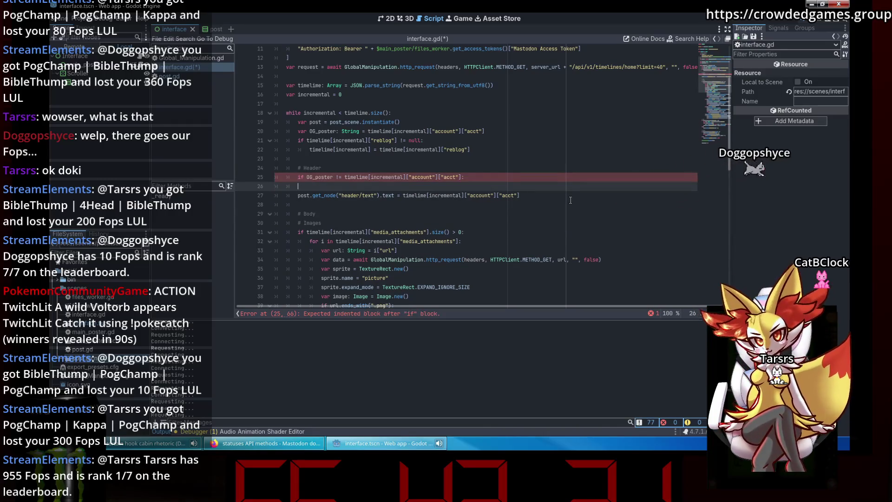
pyautogui.write('else:')
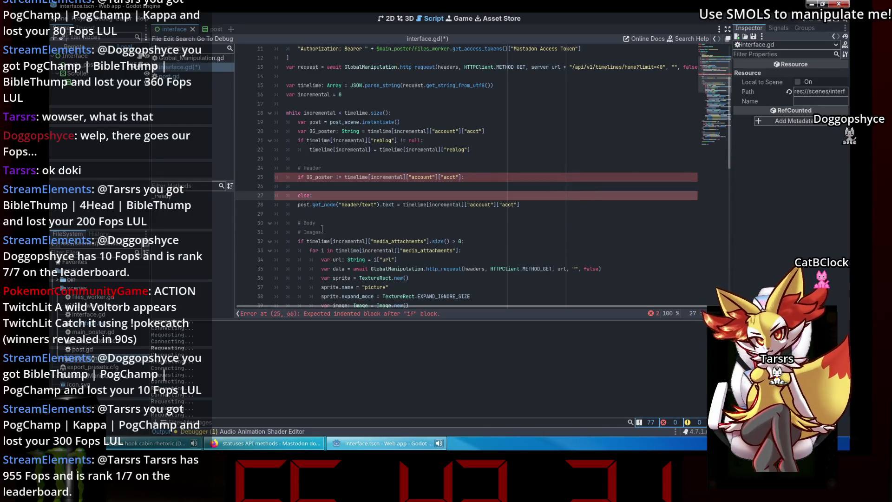
# Step: Place the header line under both branches, append " REBLOG: " + OG_poster in the if, and run
pyautogui.click(298, 204)
pyautogui.press('Tab')
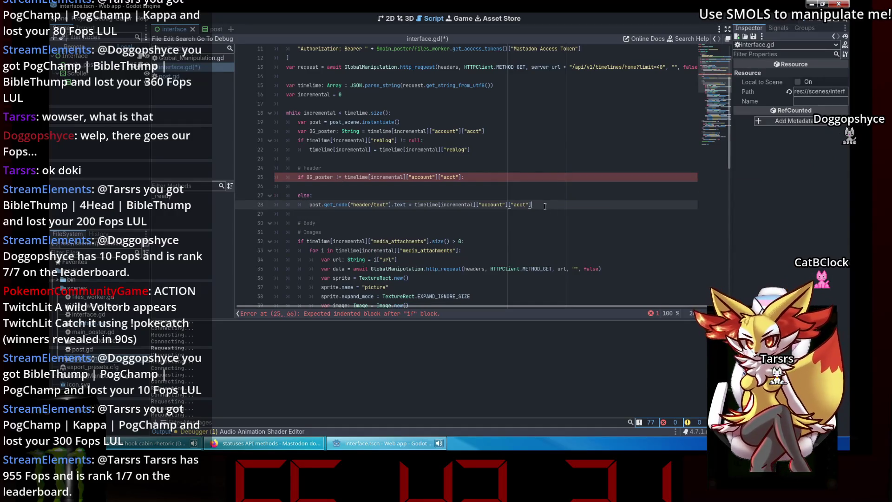
pyautogui.moveTo(545, 206); pyautogui.dragTo(302, 206)
pyautogui.hotkey('ctrl', 'c')
pyautogui.click(332, 187)
pyautogui.hotkey('ctrl', 'v')
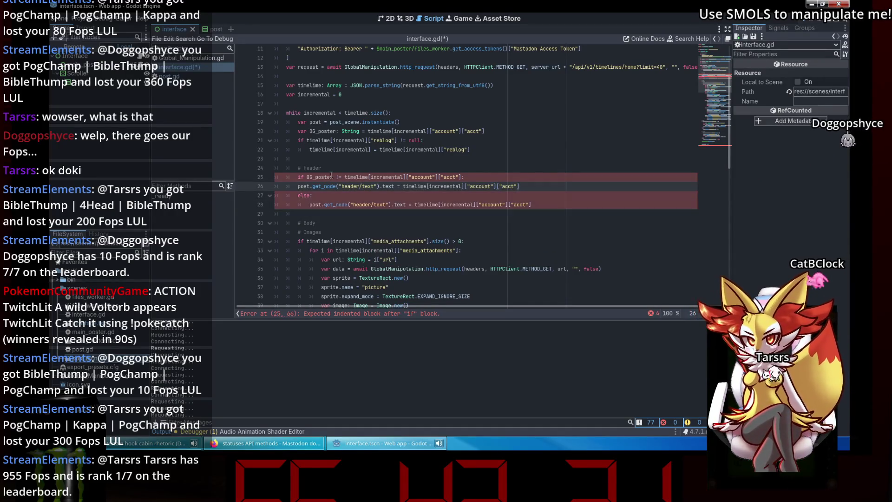
pyautogui.click(295, 188)
pyautogui.press('Tab')
pyautogui.click(466, 195)
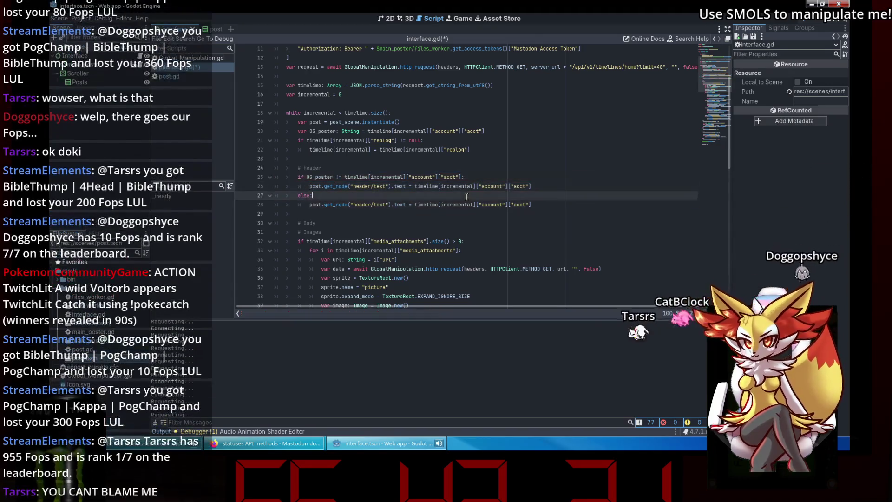
pyautogui.click(577, 182)
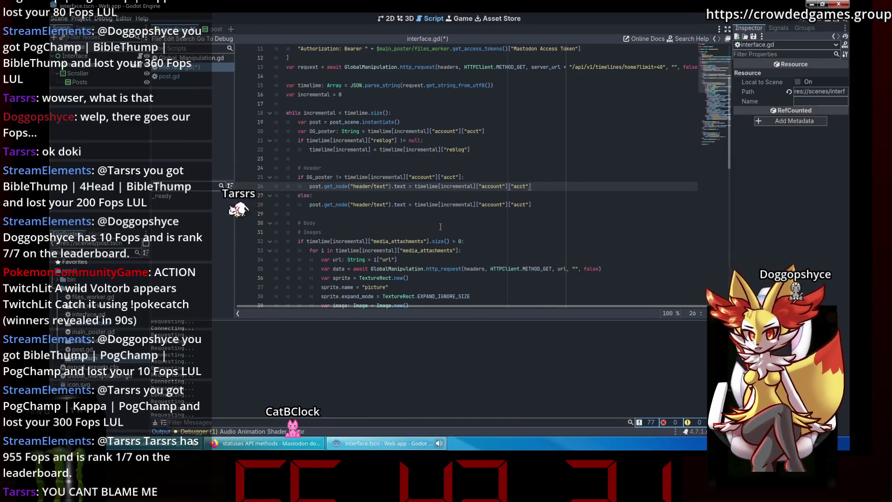
pyautogui.click(503, 195)
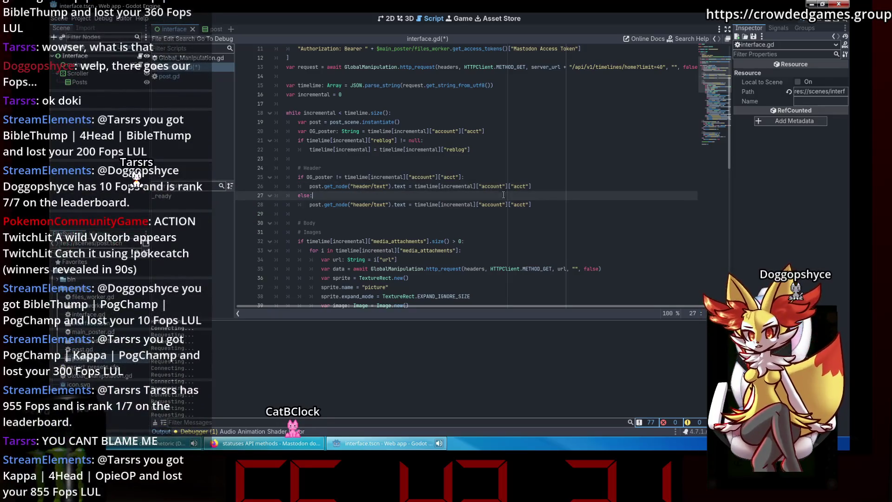
pyautogui.click(544, 179)
pyautogui.click(556, 187)
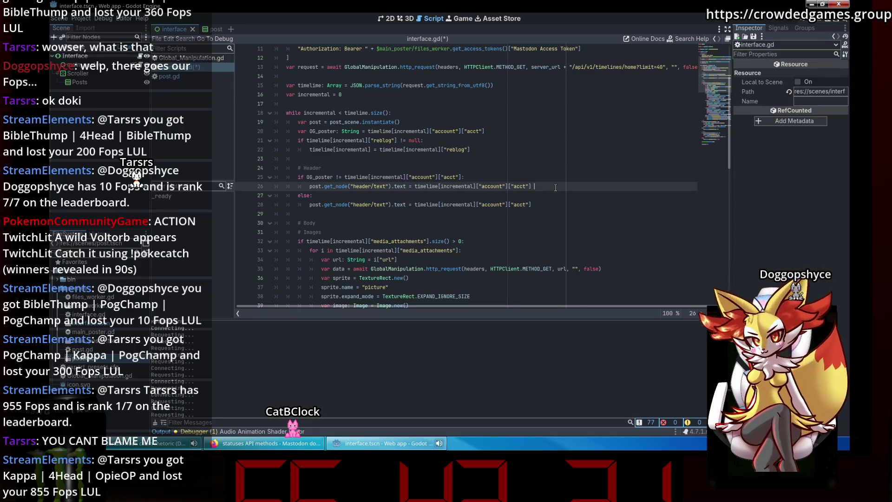
pyautogui.write('" ')
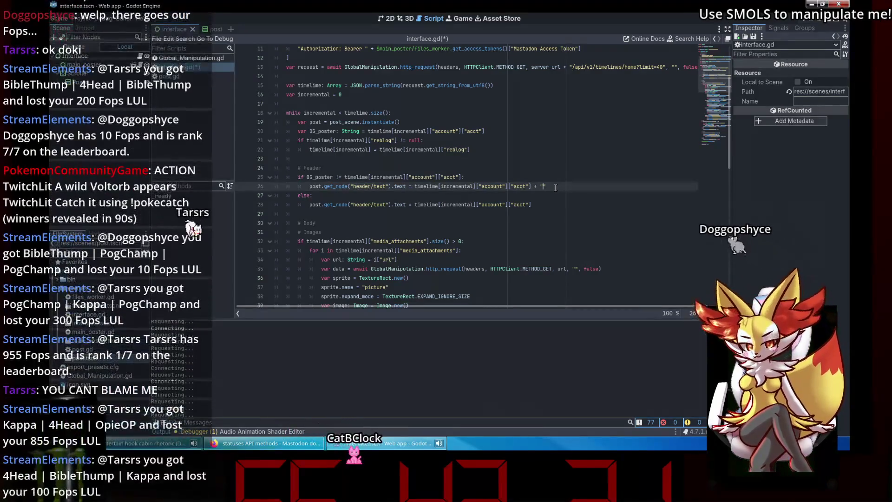
pyautogui.write('REBLOG: ')
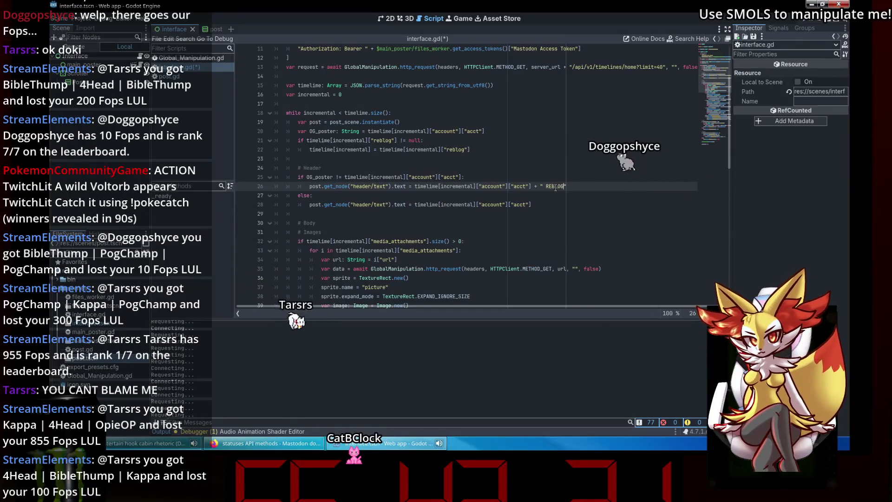
pyautogui.write('" + ')
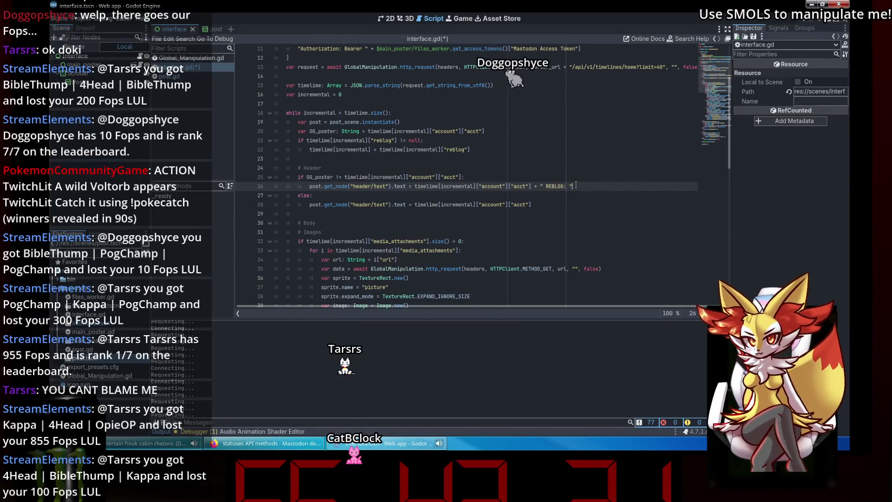
pyautogui.write('OG_poster')
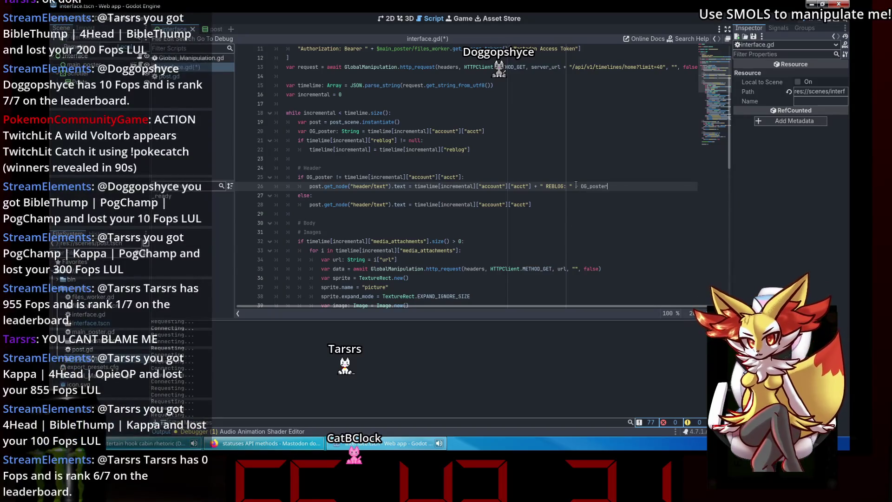
pyautogui.click(802, 18)
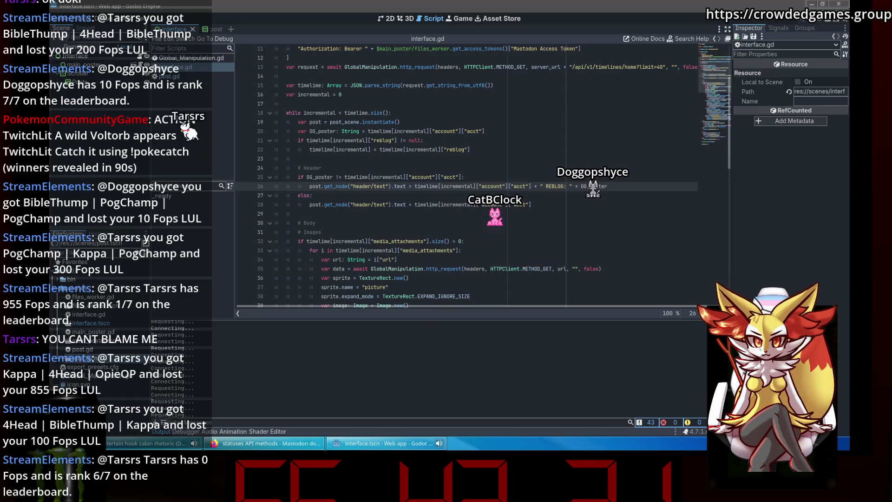
pyautogui.press('F5')
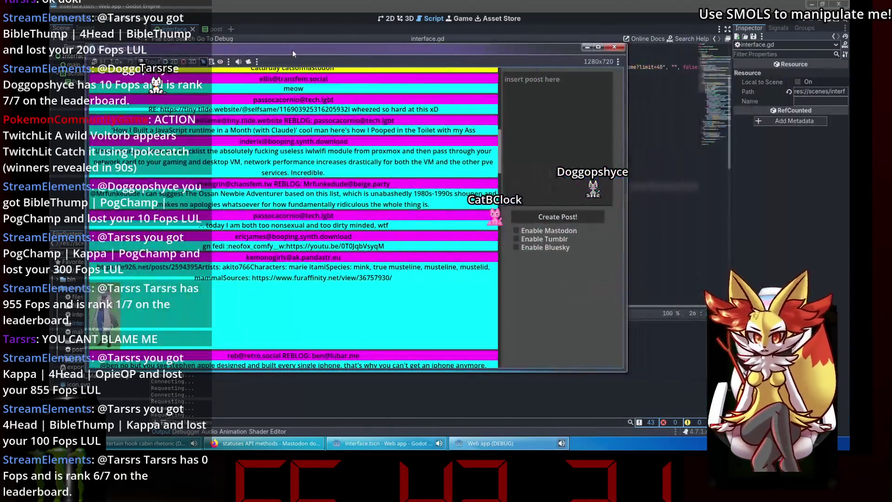
pyautogui.moveTo(327, 46); pyautogui.dragTo(354, 45)
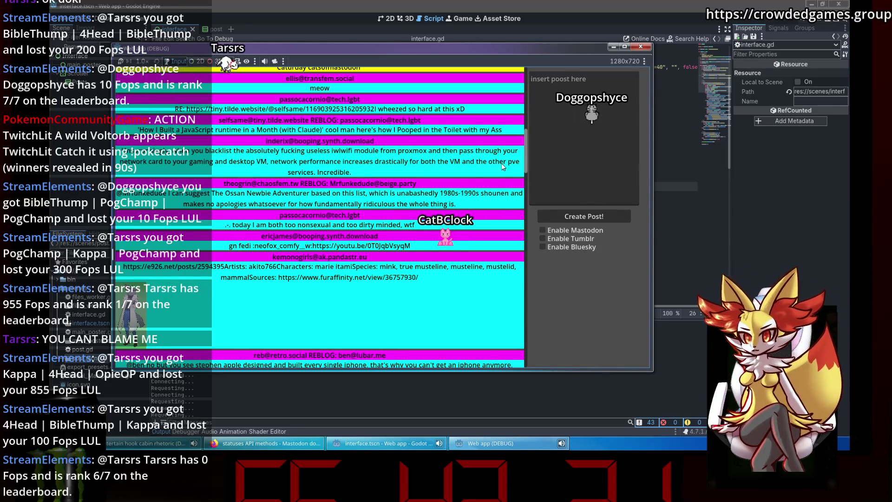
pyautogui.scroll(-3, 337, 169)
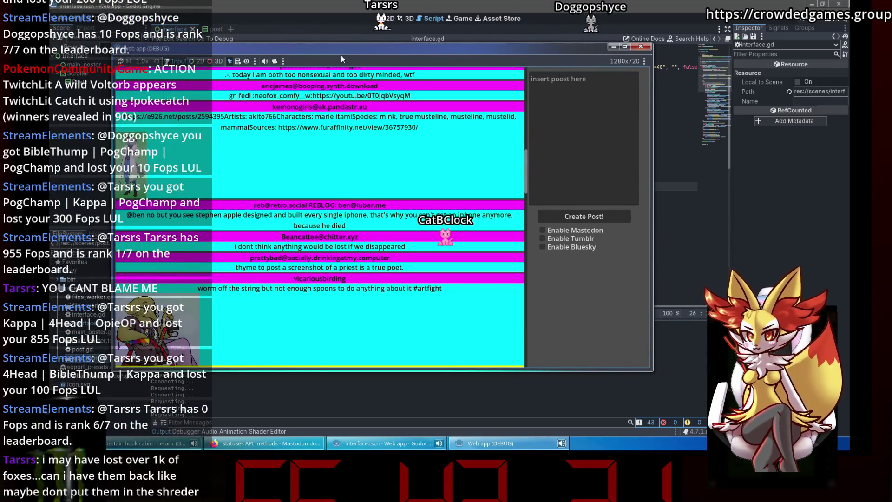
pyautogui.moveTo(341, 50); pyautogui.dragTo(399, 38)
pyautogui.scroll(-4, 432, 153)
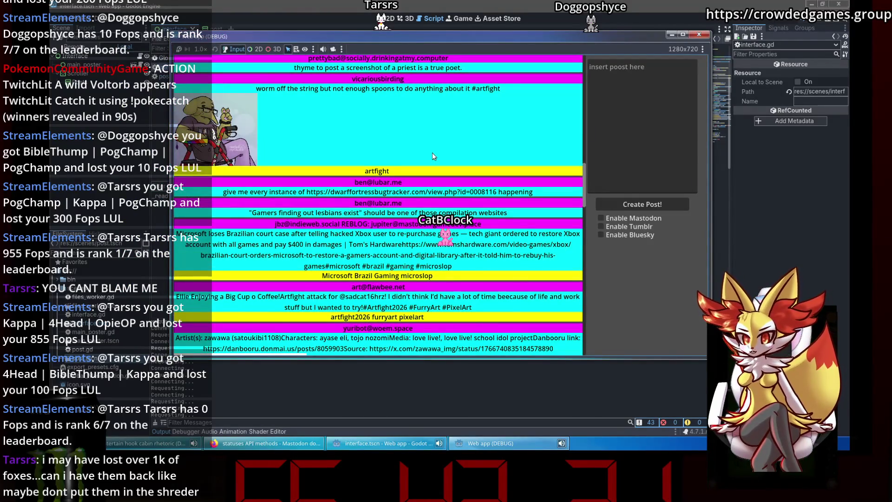
pyautogui.scroll(-2, 432, 152)
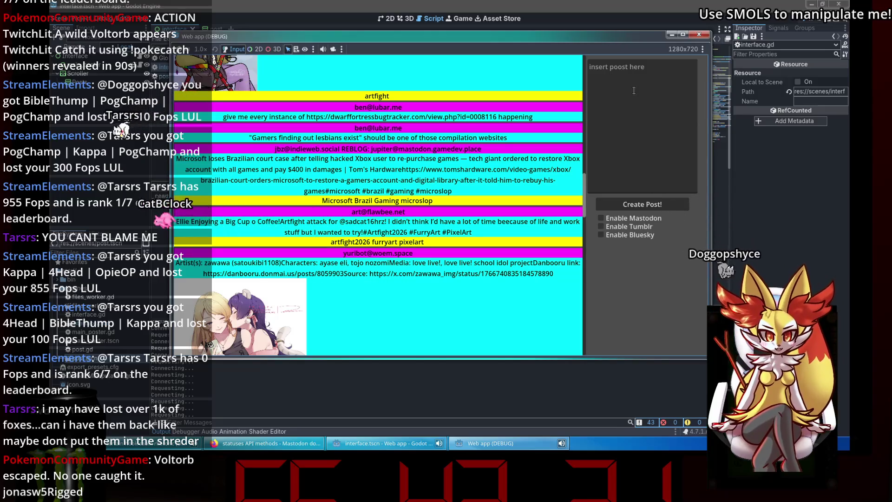
pyautogui.click(698, 35)
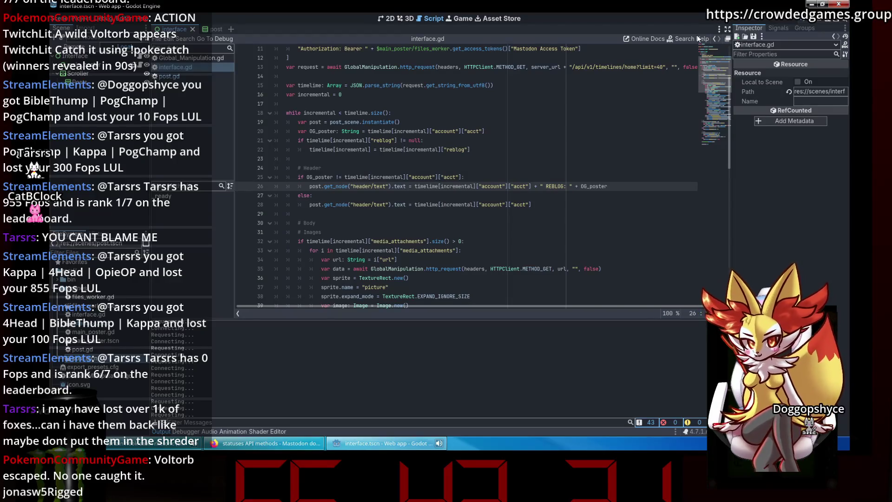
# Step: Glance at the post scene script, return to interface.tscn, and show it in the 2D editor
pyautogui.click(510, 136)
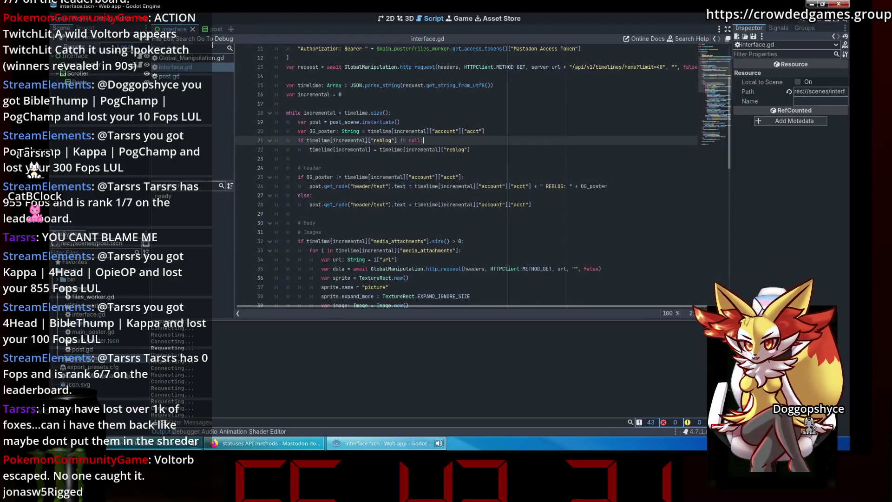
pyautogui.click(210, 29)
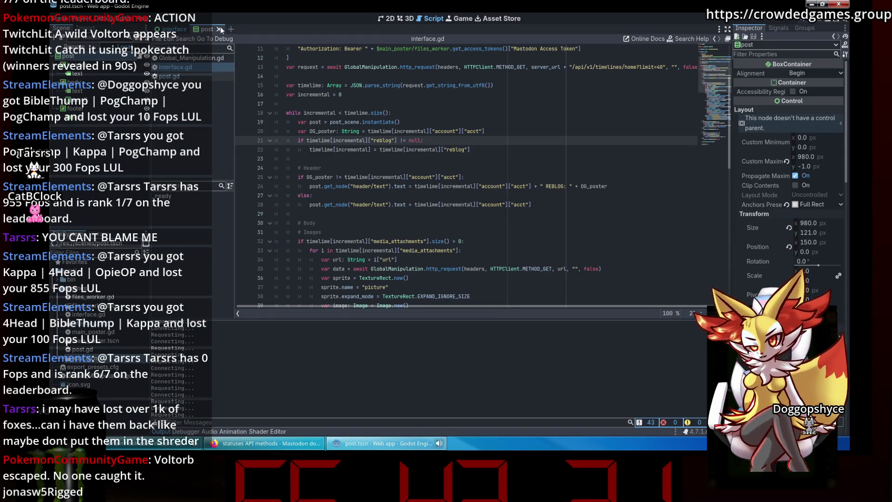
pyautogui.click(398, 95)
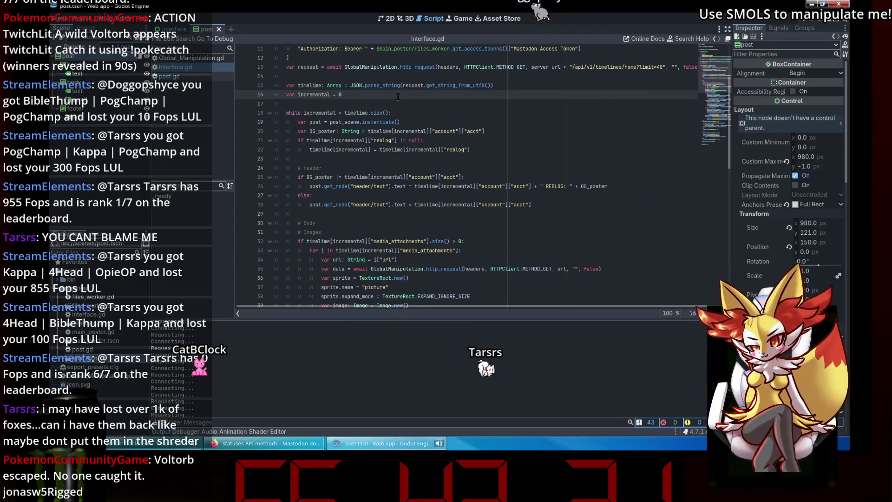
pyautogui.click(169, 28)
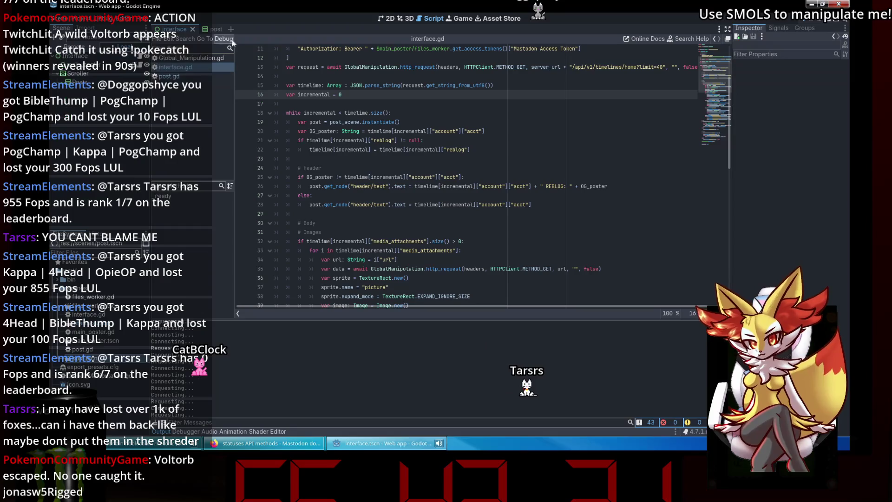
pyautogui.click(380, 20)
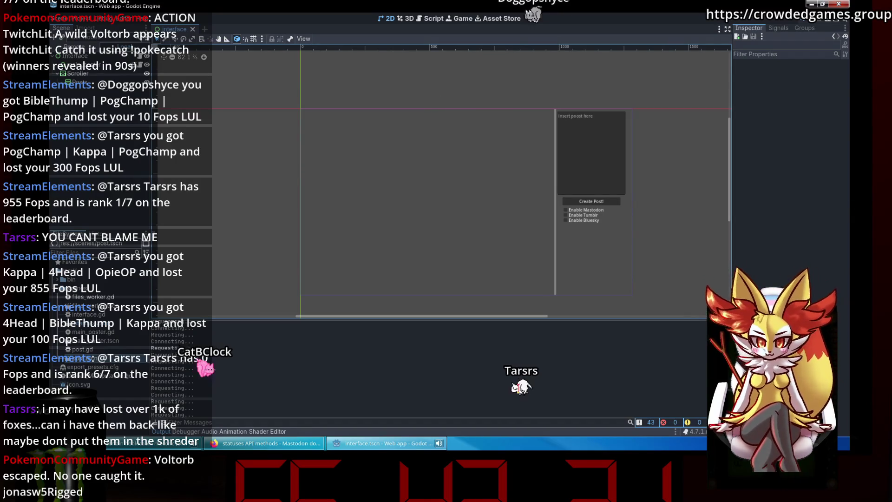
pyautogui.press('super')
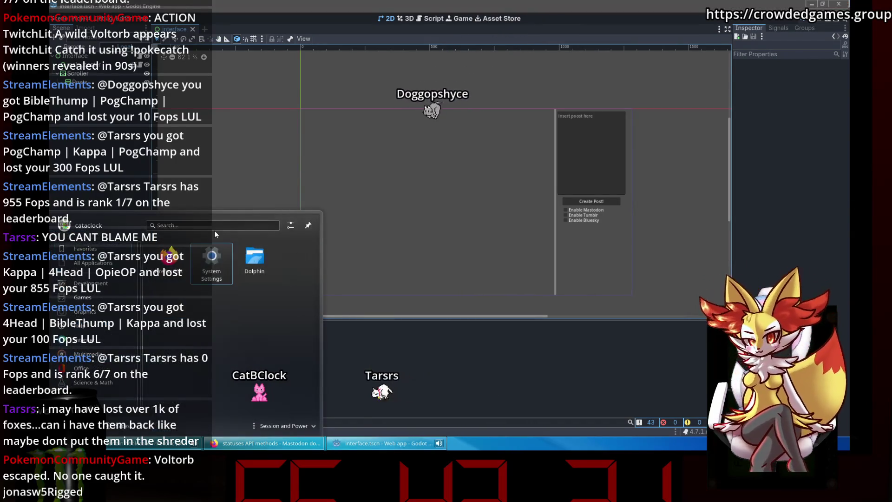
# Step: Open Konsole in the Web_app repository, check git status, and stage all changes
pyautogui.write('kon')
pyautogui.press('Return')
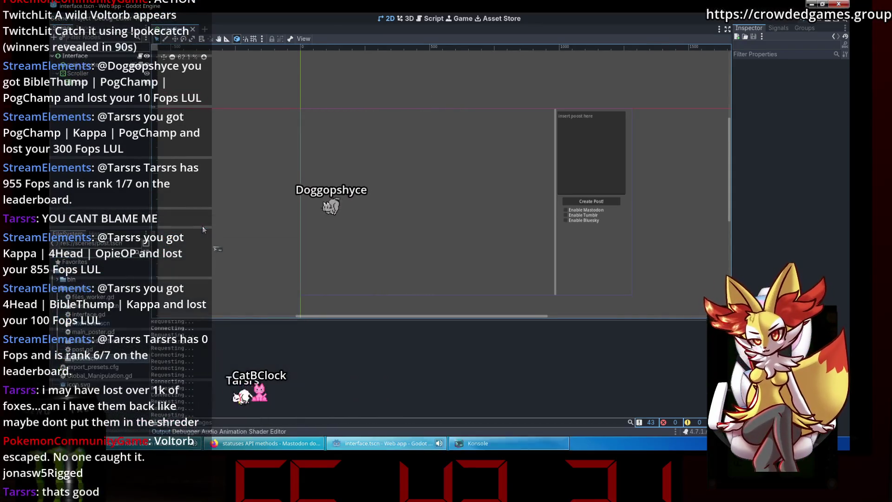
pyautogui.write('cd Do')
pyautogui.press('Tab')
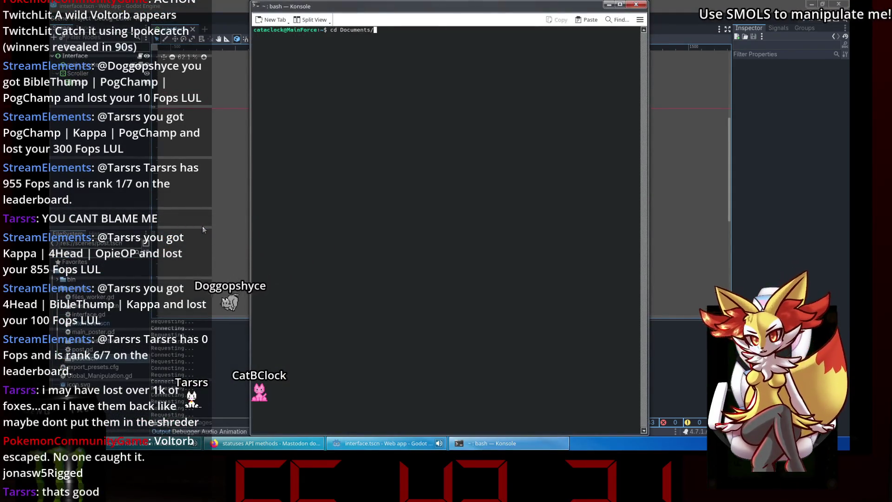
pyautogui.write('git st')
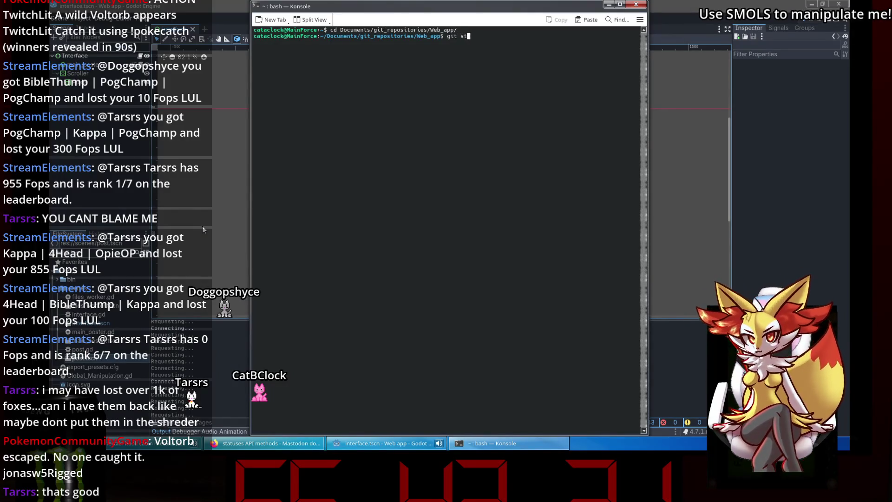
pyautogui.write('atus')
pyautogui.press('Return')
pyautogui.write('git add .')
pyautogui.press('Return')
# Step: Commit as 'put in reblogs', push with the git account login, and close Konsole
pyautogui.write('git commit ')
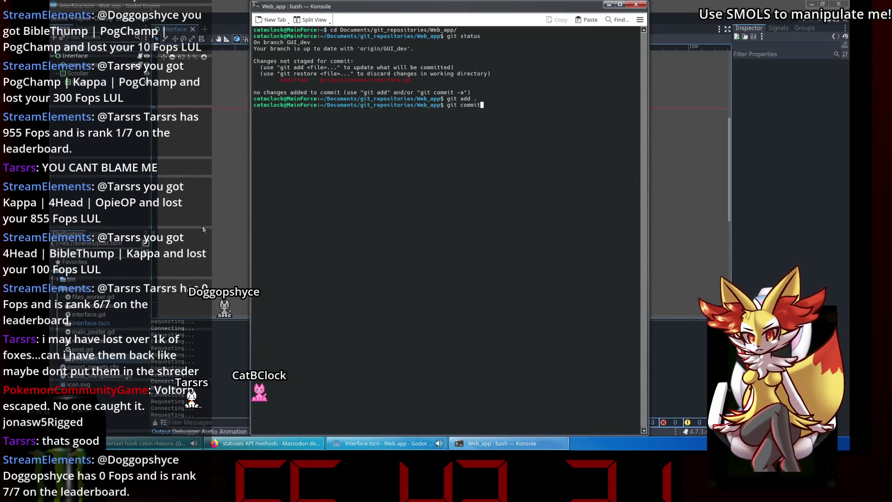
pyautogui.write('-m "')
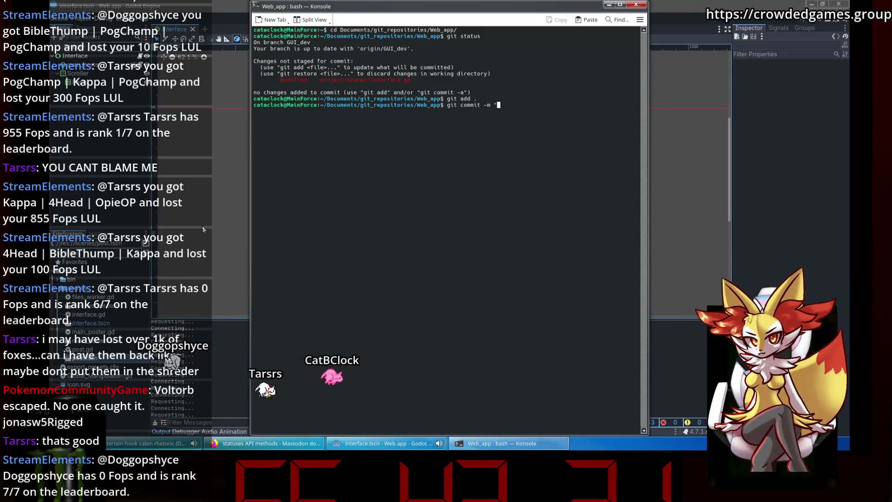
pyautogui.write('put in reb')
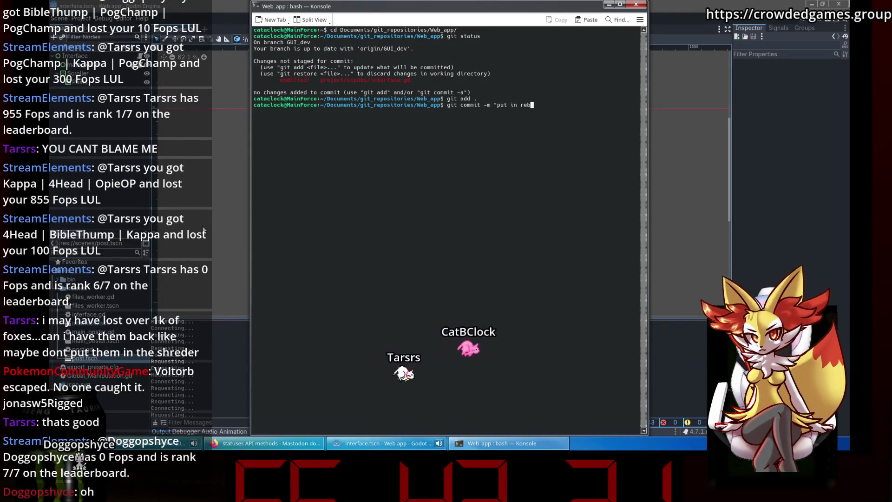
pyautogui.write('logs"')
pyautogui.press('Return')
pyautogui.write('git ')
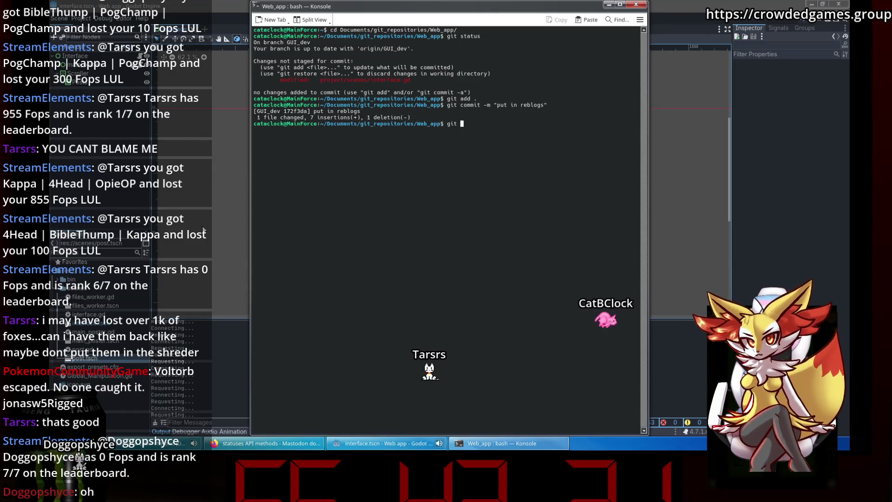
pyautogui.write('push')
pyautogui.press('Return')
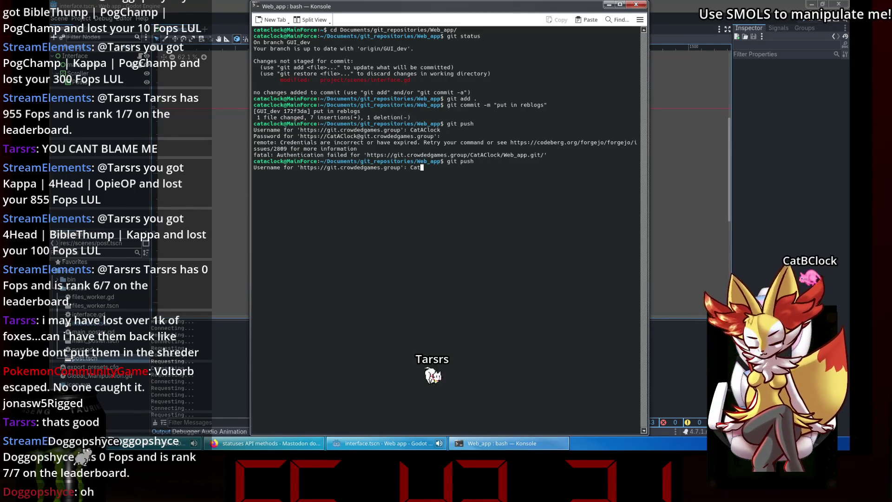
pyautogui.write('CatAClock')
pyautogui.press('Return')
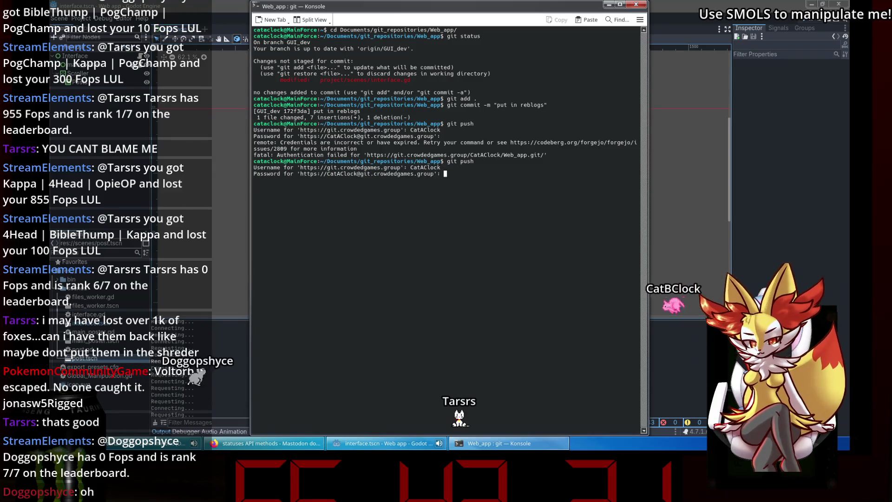
pyautogui.press('Return')
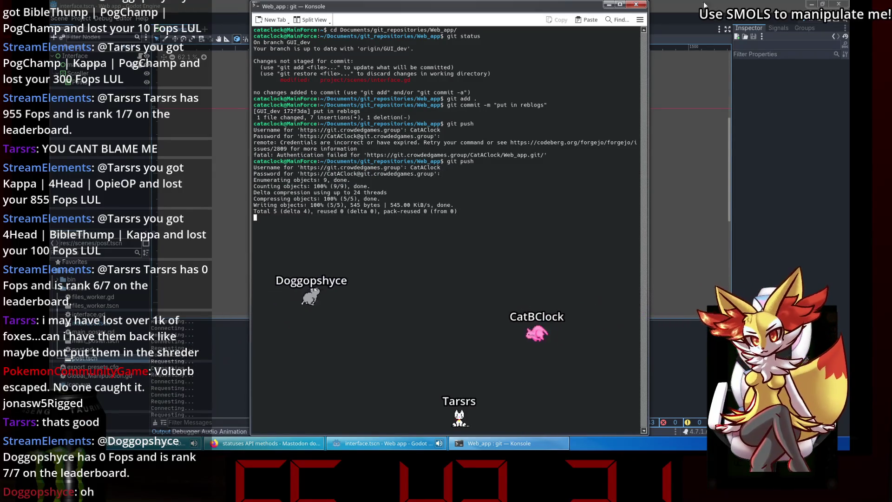
pyautogui.click(640, 5)
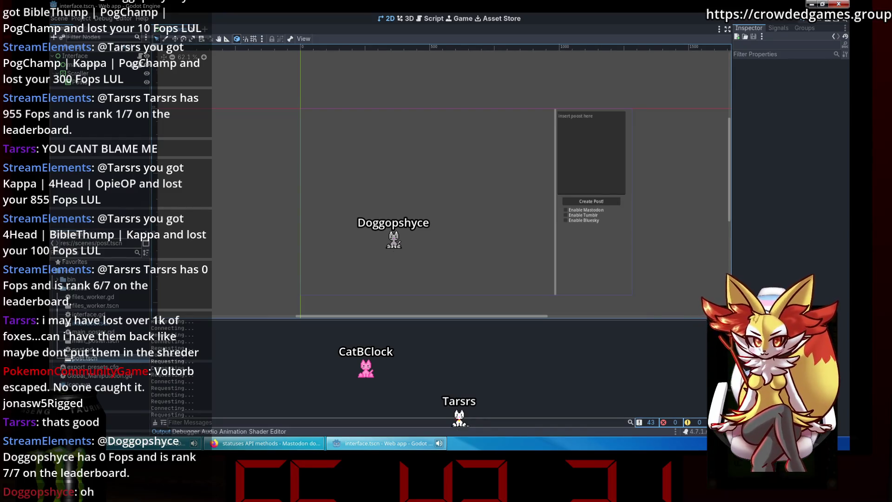
pyautogui.click(240, 445)
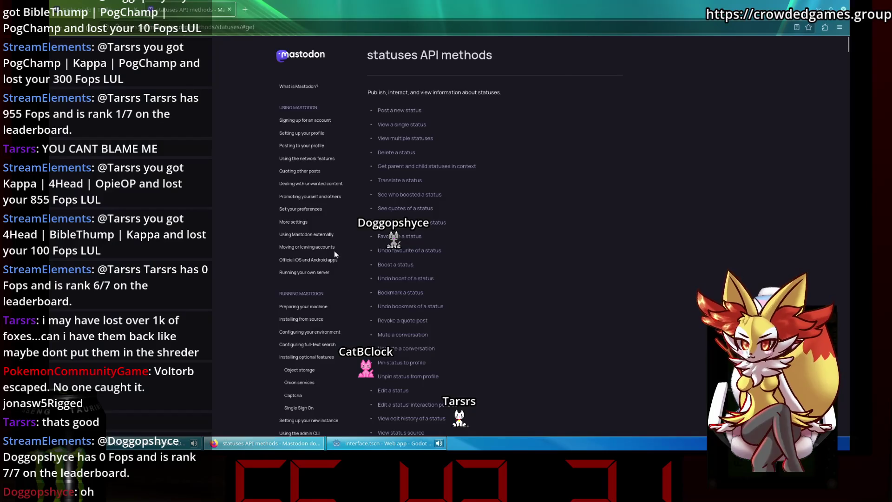
pyautogui.click(114, 6)
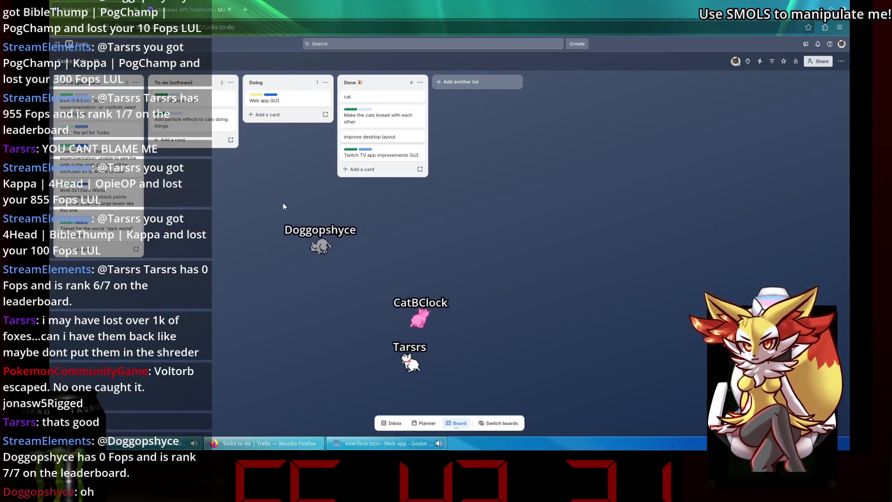
pyautogui.click(398, 445)
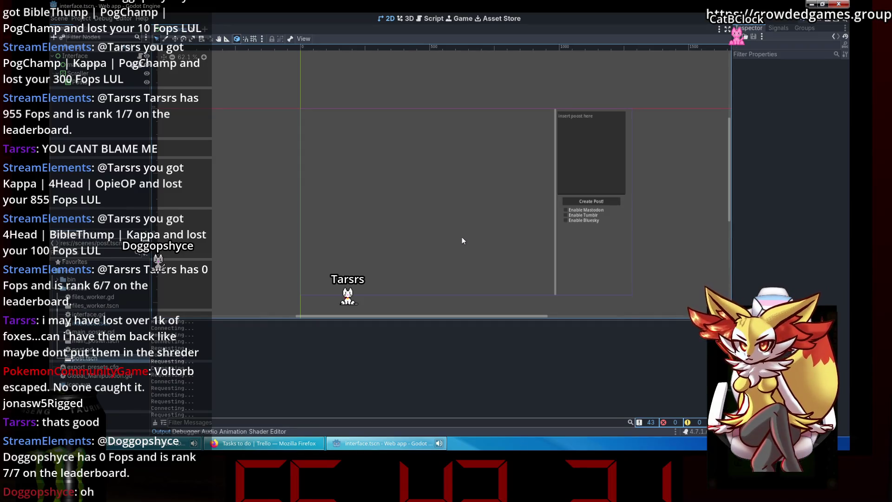
pyautogui.click(108, 82)
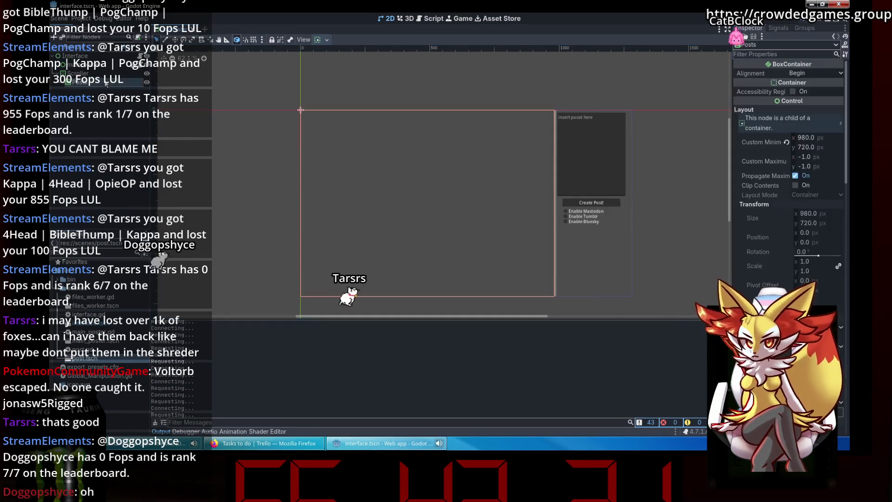
# Step: Create a Button child of Posts with text 'Load more posts' and rename the node to load
pyautogui.rightClick(106, 81)
pyautogui.click(108, 85)
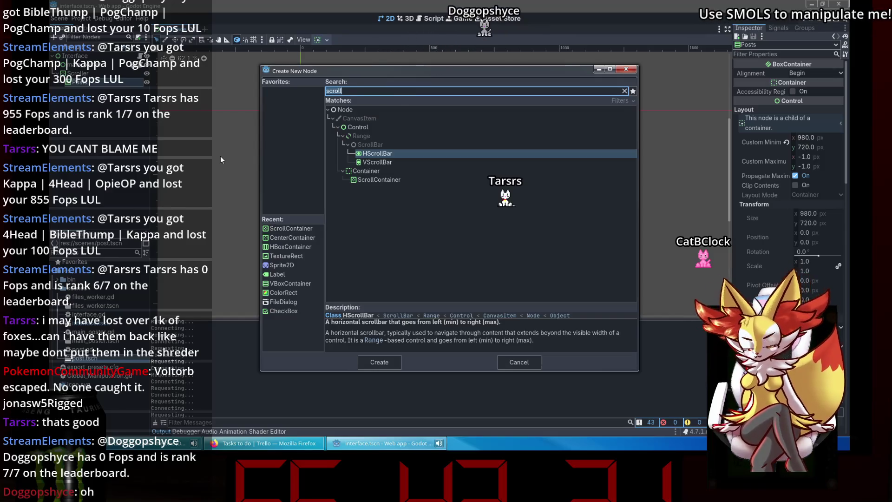
pyautogui.write('button')
pyautogui.press('Return')
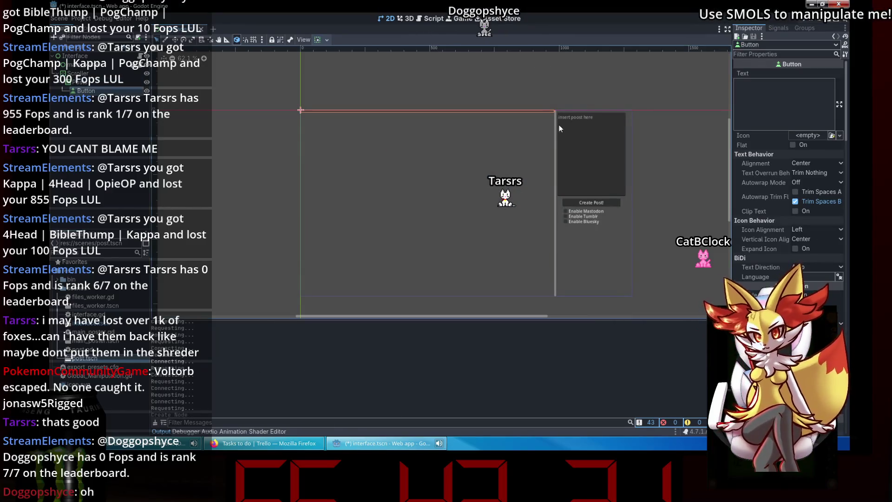
pyautogui.click(781, 91)
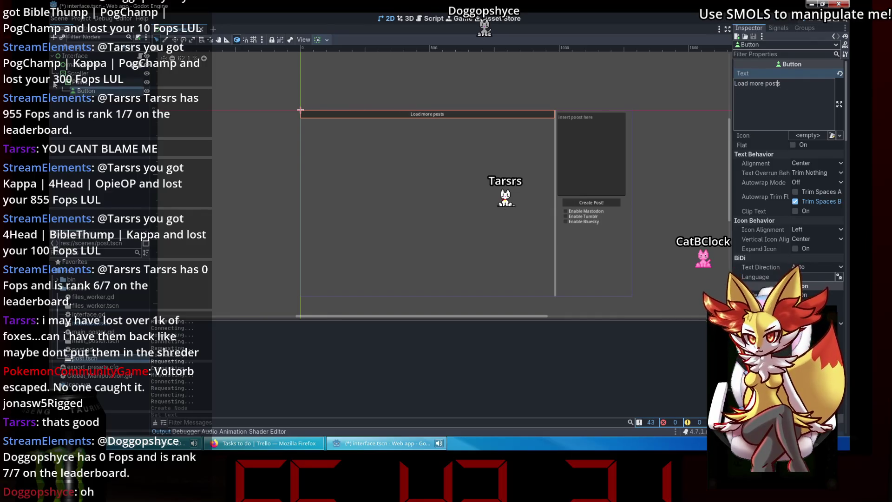
pyautogui.click(55, 85)
pyautogui.write('load')
pyautogui.press('Return')
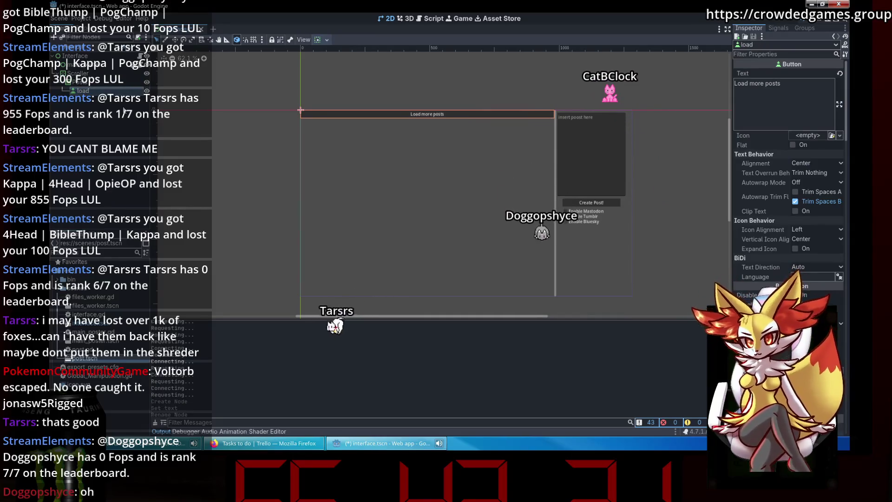
# Step: Connect the load button's pressed() signal to _on_load_pressed
pyautogui.click(784, 30)
pyautogui.doubleClick(783, 74)
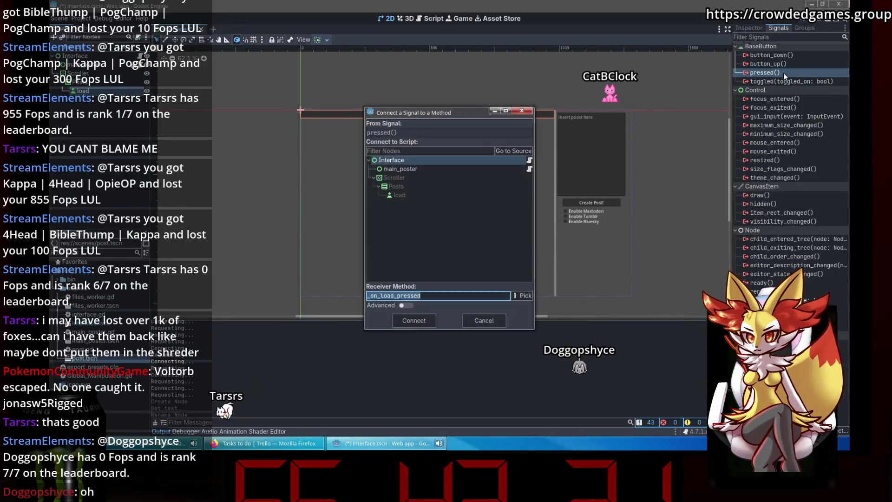
pyautogui.click(416, 321)
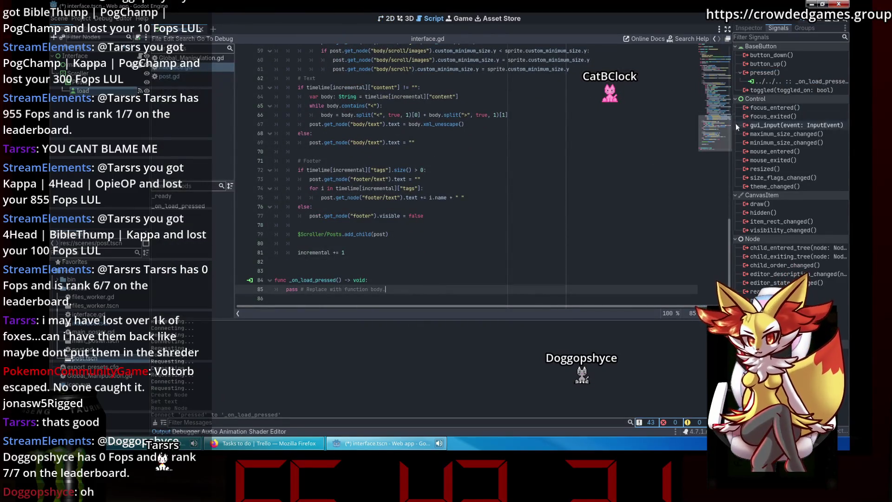
# Step: Move the timeline-fetching code from _ready into _on_load_pressed, replacing pass
pyautogui.moveTo(715, 124); pyautogui.dragTo(707, 40)
pyautogui.scroll(-2, 295, 81)
pyautogui.moveTo(286, 57)
pyautogui.mouseDown()
pyautogui.moveTo(321, 97)
pyautogui.moveTo(355, 118)
pyautogui.moveTo(360, 252)
pyautogui.moveTo(453, 220)
pyautogui.moveTo(464, 104)
pyautogui.mouseUp()
pyautogui.press('BackSpace')
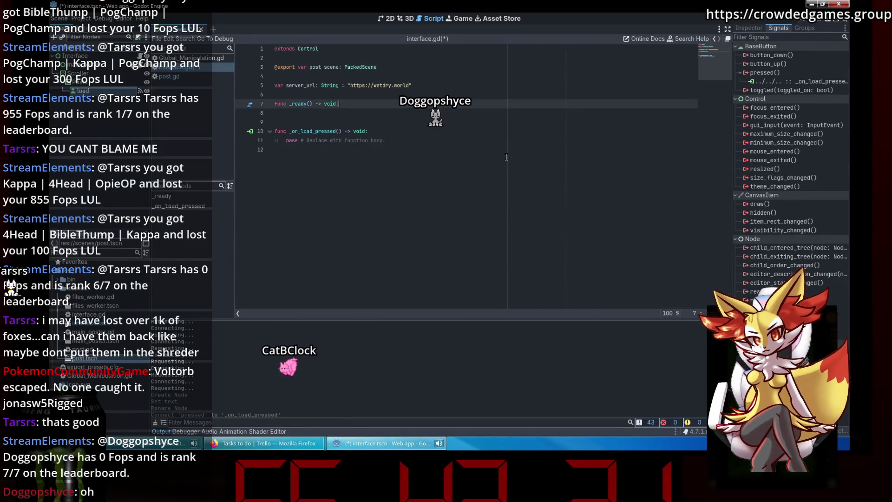
pyautogui.moveTo(387, 141); pyautogui.dragTo(287, 141)
pyautogui.hotkey('ctrl', 'v')
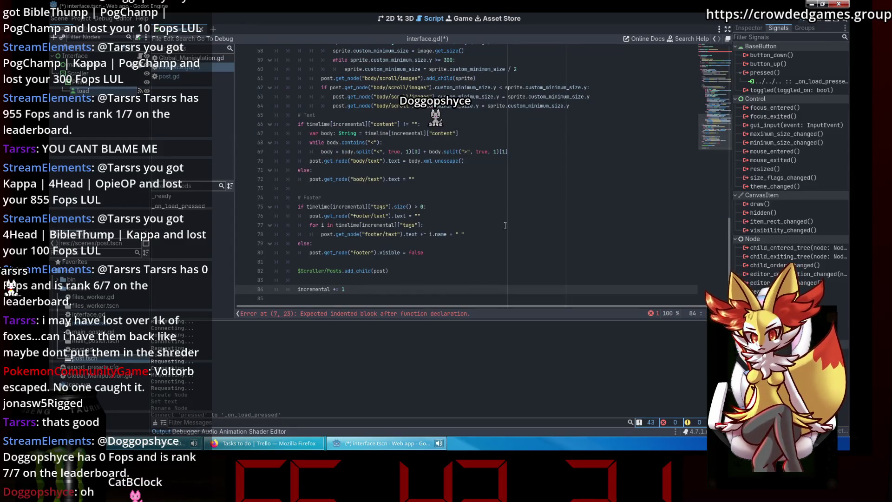
# Step: Call _on_load_pressed() from _ready and run the project with F5
pyautogui.scroll(15, 504, 225)
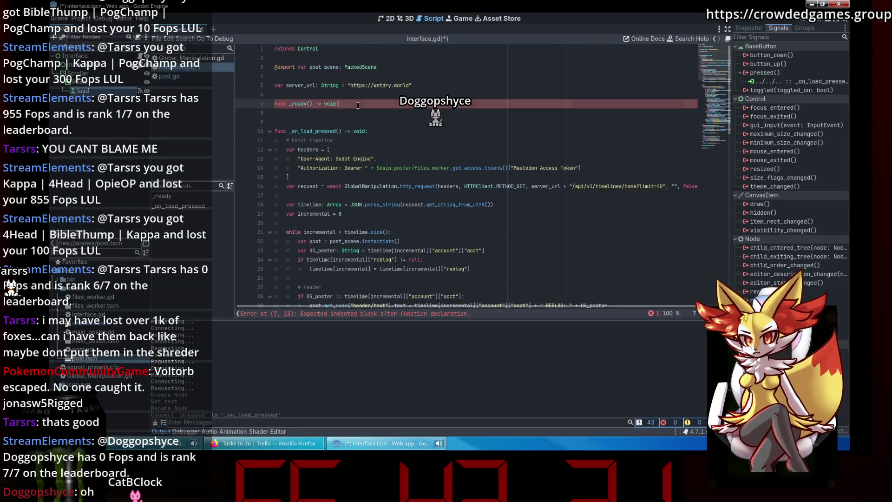
pyautogui.press('Return')
pyautogui.write('load_')
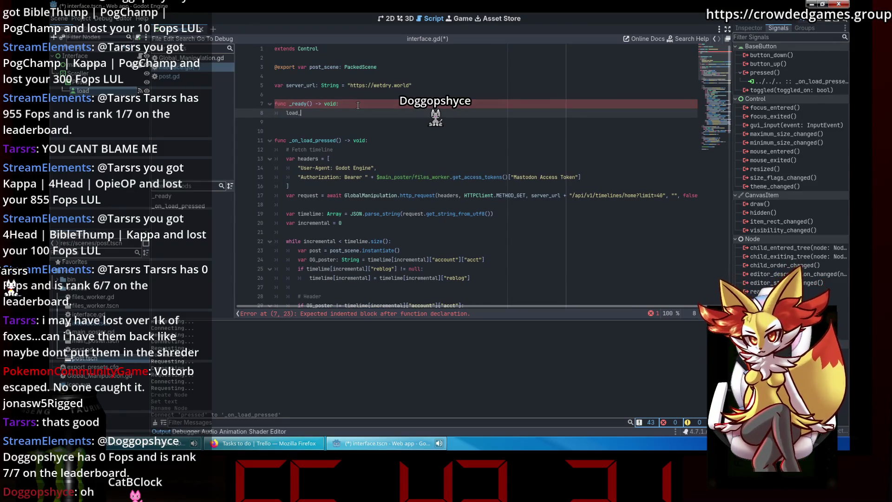
pyautogui.write('mor')
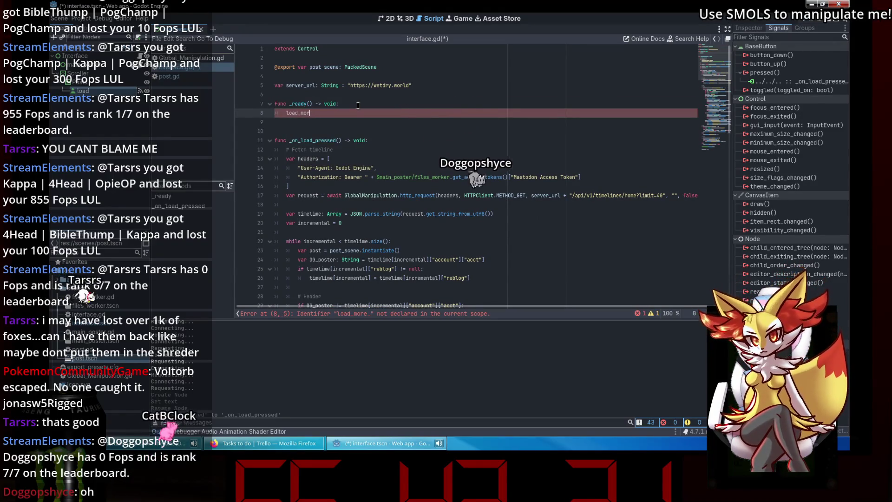
pyautogui.hotkey('ctrl', 'BackSpace')
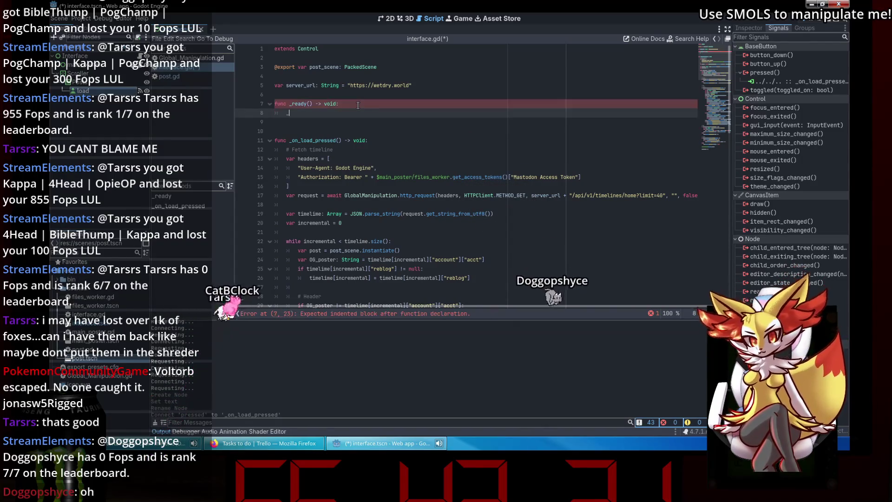
pyautogui.write('on')
pyautogui.press('Return')
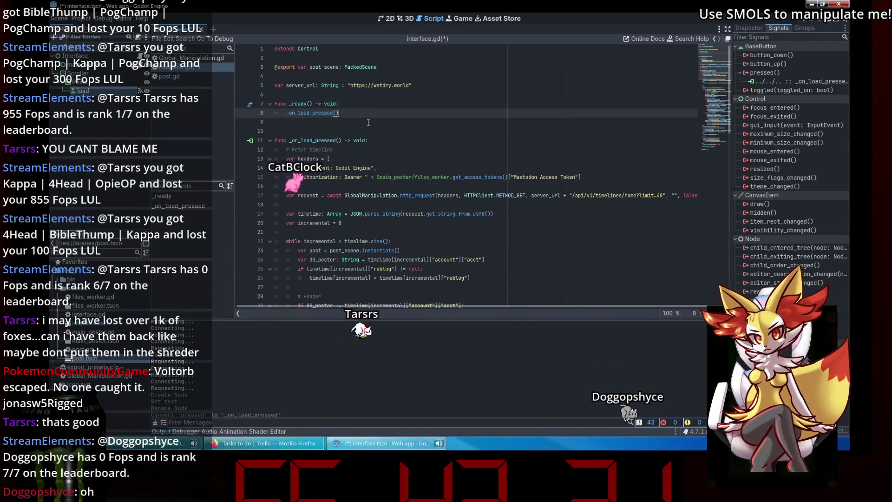
pyautogui.press('F5')
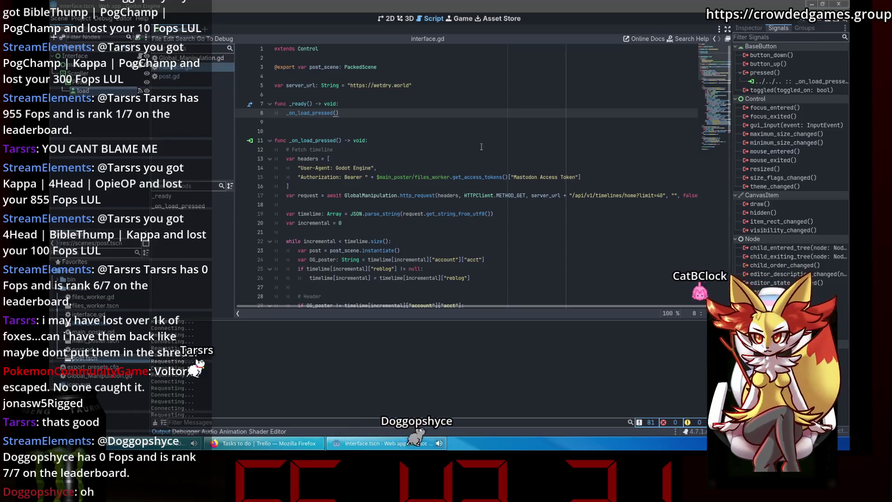
# Step: Declare 'var last_mastodon_post_id: int = 0' below server_url and save the script
pyautogui.click(486, 118)
pyautogui.click(328, 96)
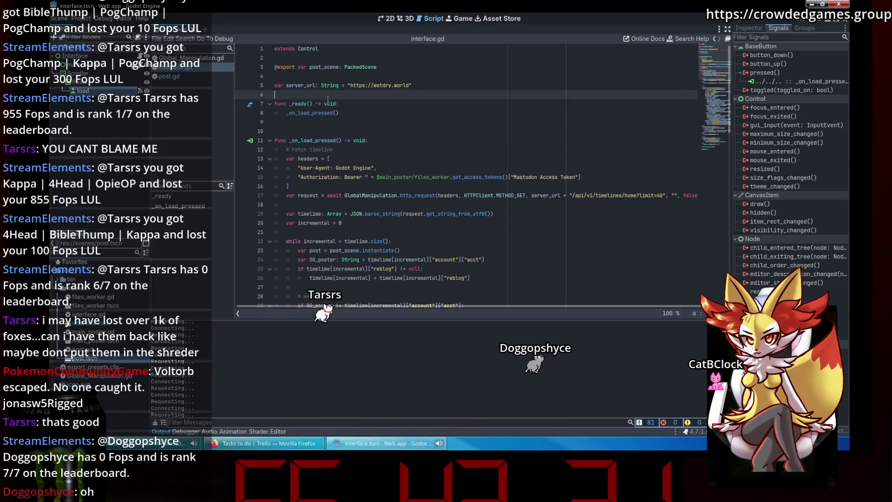
pyautogui.press('Return')
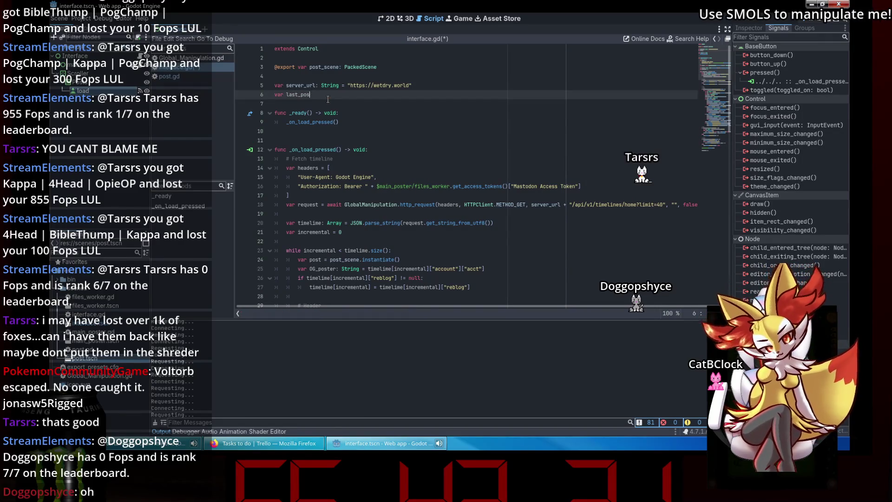
pyautogui.write('post_id:')
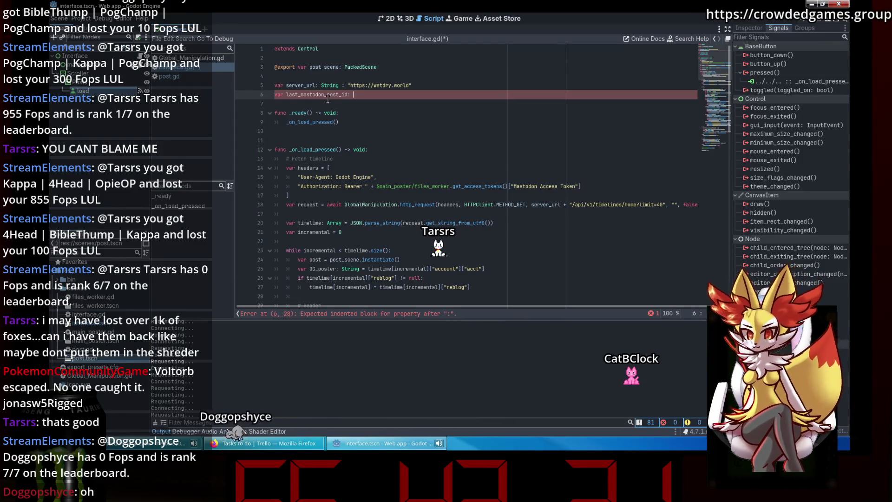
pyautogui.press('BackSpace')
pyautogui.press('BackSpace')
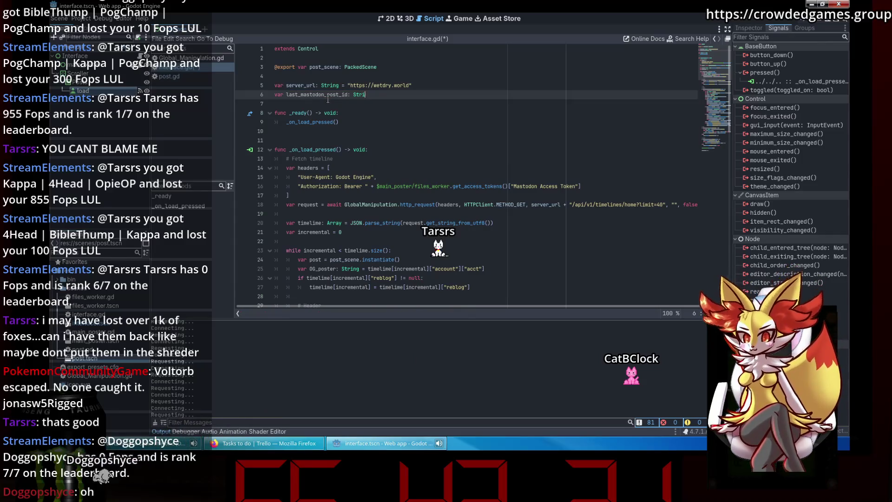
pyautogui.write('int')
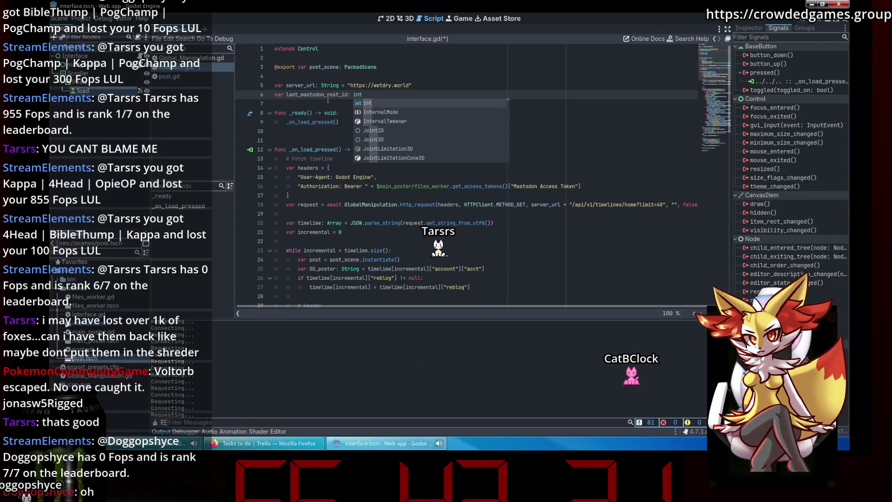
pyautogui.write(' = 0')
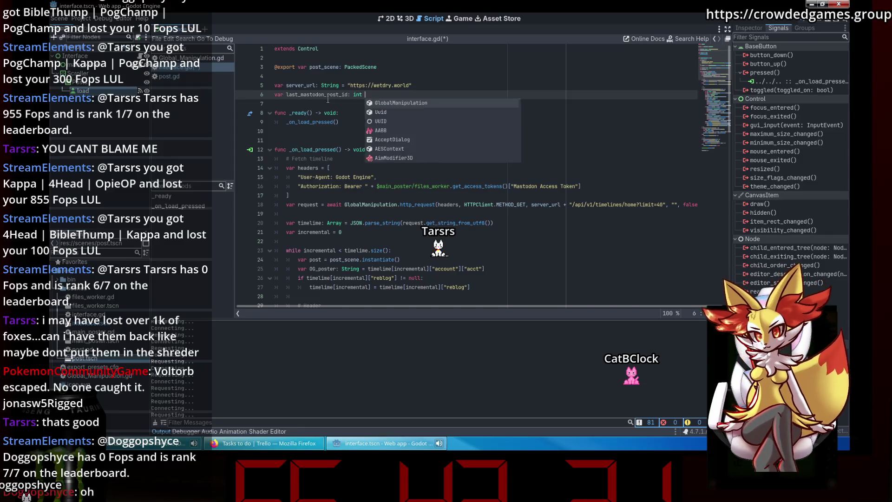
pyautogui.hotkey('ctrl', 's')
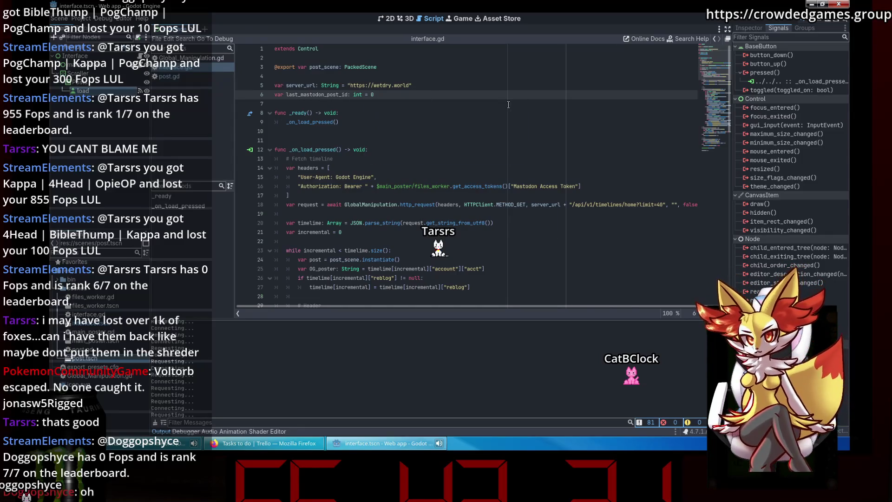
# Step: Start a last_mastodon_post_id line on line 87, after the increment
pyautogui.scroll(-15, 714, 168)
pyautogui.click(456, 300)
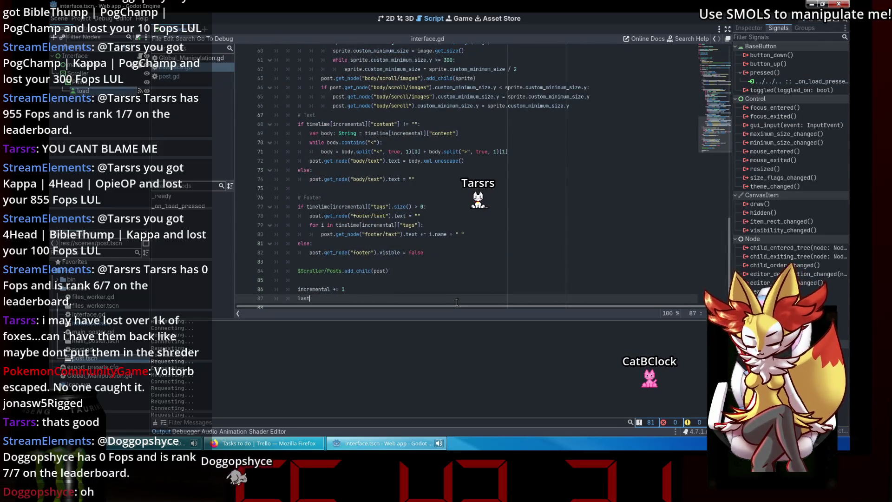
pyautogui.write('last_p')
pyautogui.press('Return')
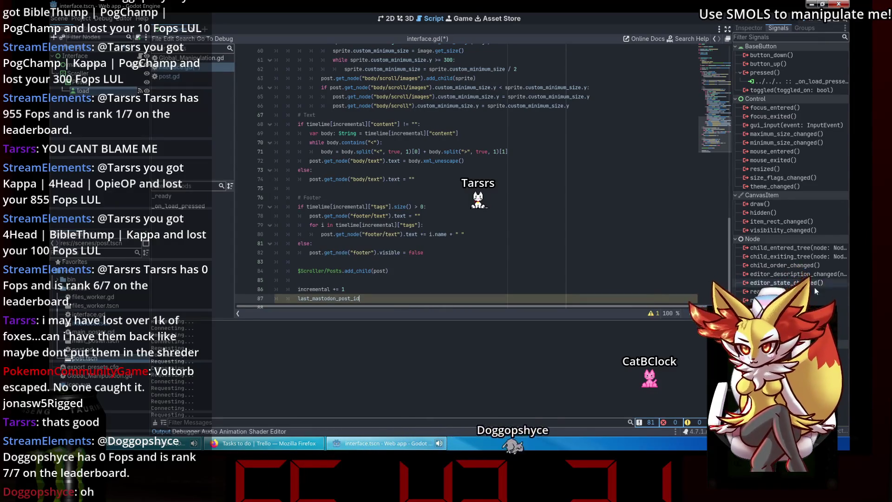
pyautogui.click(289, 449)
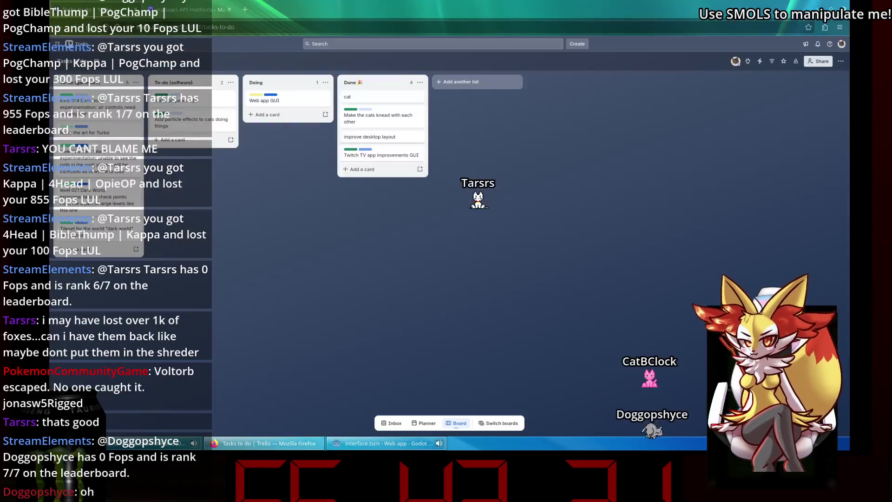
# Step: Check the id field in the Mastodon docs' 'View a single status' example response
pyautogui.hotkey('ctrl', 'Tab')
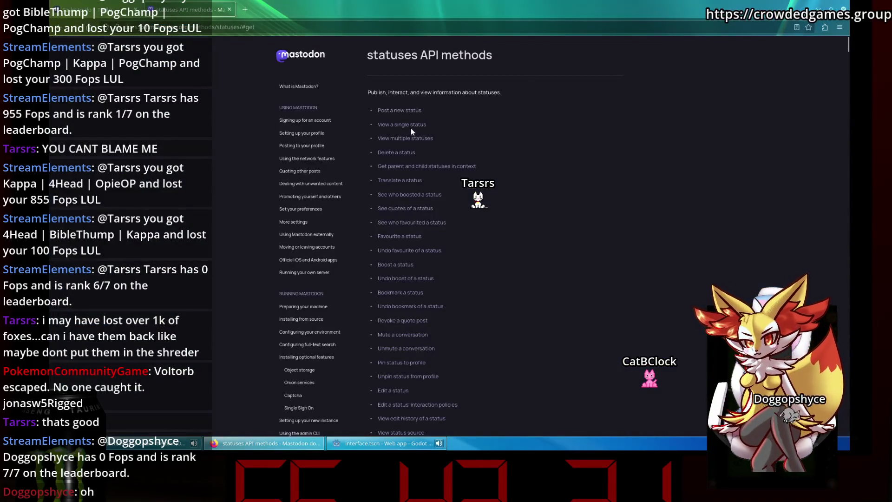
pyautogui.click(411, 127)
pyautogui.scroll(-5, 580, 198)
pyautogui.scroll(3, 596, 197)
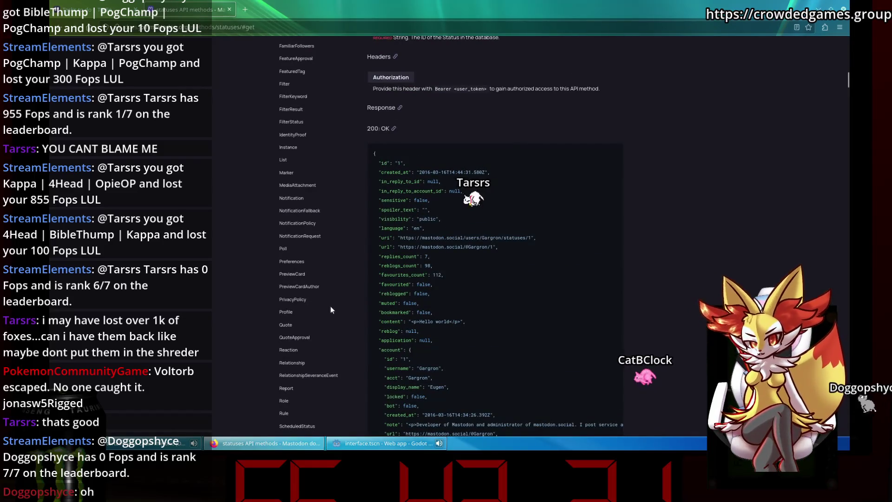
pyautogui.click(314, 446)
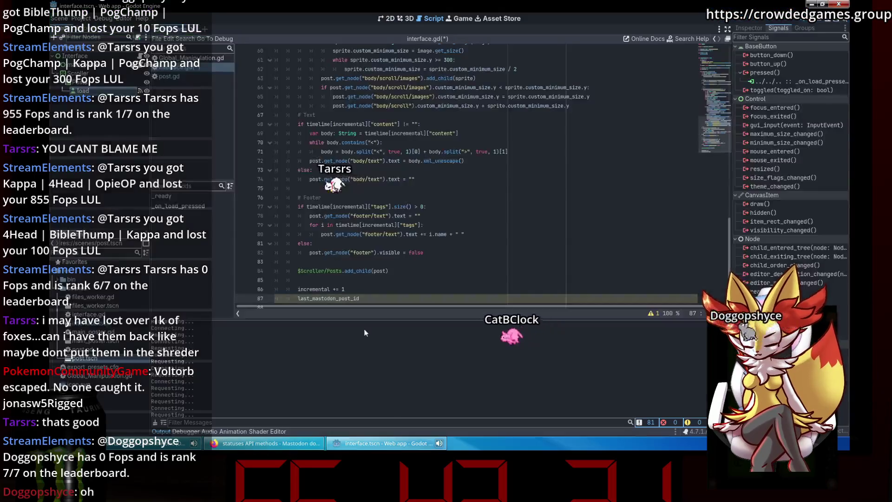
# Step: Move the last_mastodon_post_id line above 'incremental += 1'
pyautogui.hotkey('ctrl', 'shift', 'd')
pyautogui.hotkey('alt', 'Up')
pyautogui.hotkey('alt', 'Up')
pyautogui.click(413, 296)
pyautogui.hotkey('shift', 'Up')
pyautogui.press('BackSpace')
pyautogui.press('Up')
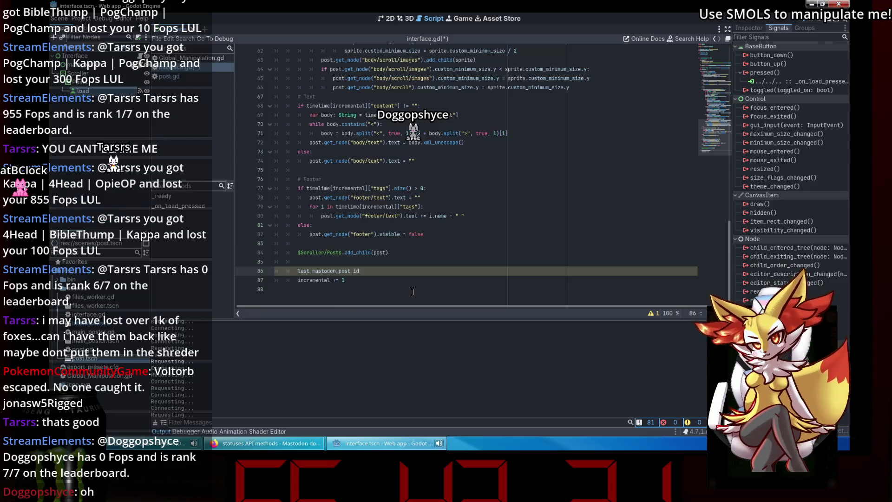
pyautogui.scroll(1, 413, 291)
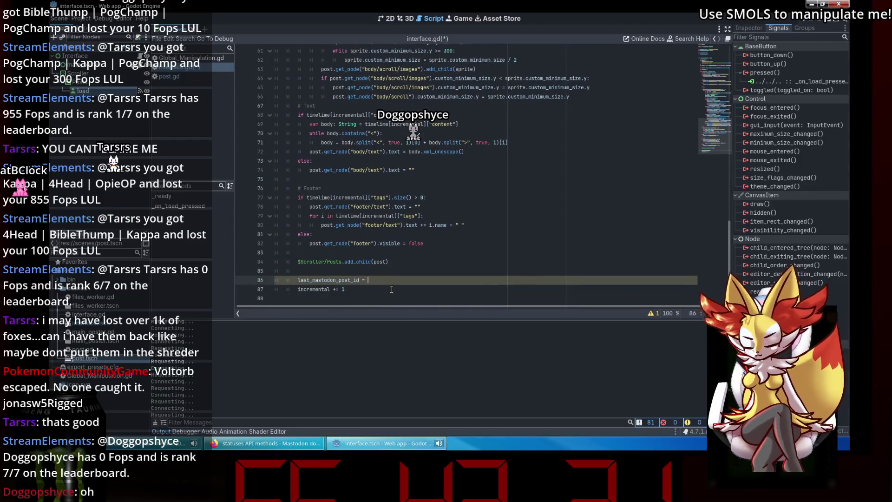
pyautogui.hotkey('ctrl', 'space')
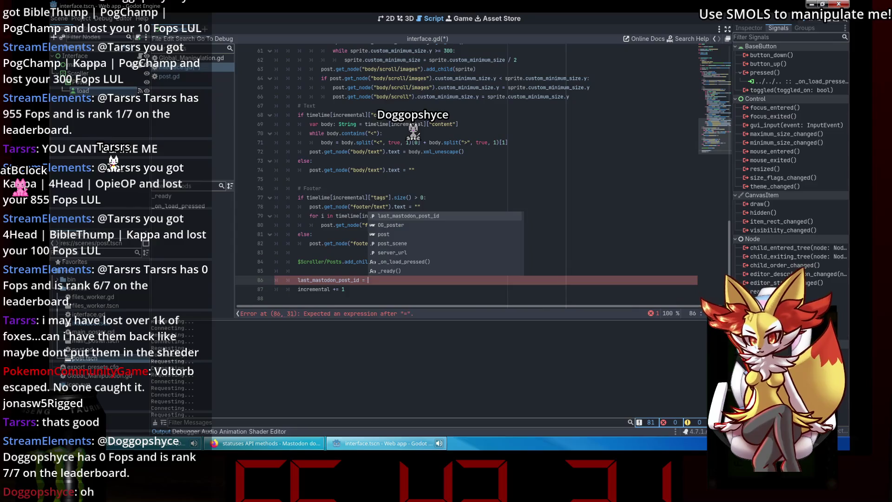
# Step: Assign timeline[incremental]["id"] to last_mastodon_post_id and save
pyautogui.moveTo(399, 115); pyautogui.dragTo(306, 116)
pyautogui.hotkey('ctrl', 'c')
pyautogui.click(366, 280)
pyautogui.hotkey('ctrl', 'v')
pyautogui.doubleClick(437, 281)
pyautogui.write('id')
pyautogui.hotkey('ctrl', 's')
pyautogui.click(463, 184)
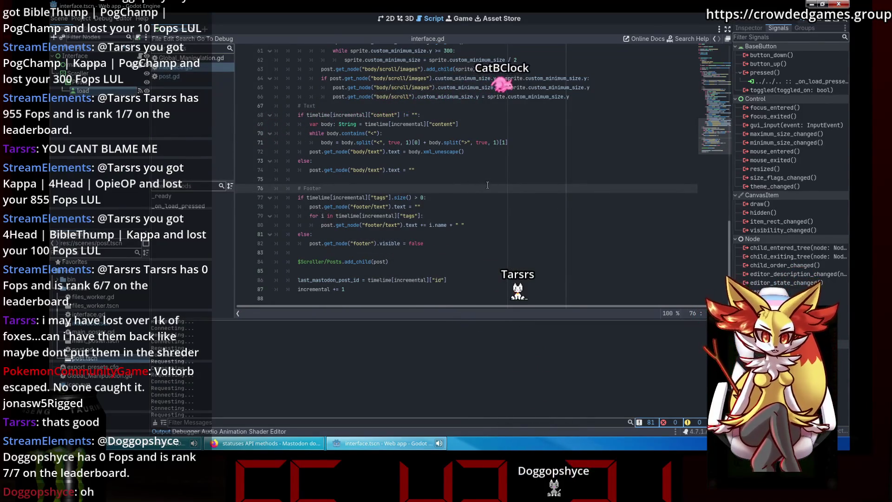
# Step: Change last_mastodon_post_id's initial value to -1 and add a new line after the headers array
pyautogui.click(718, 49)
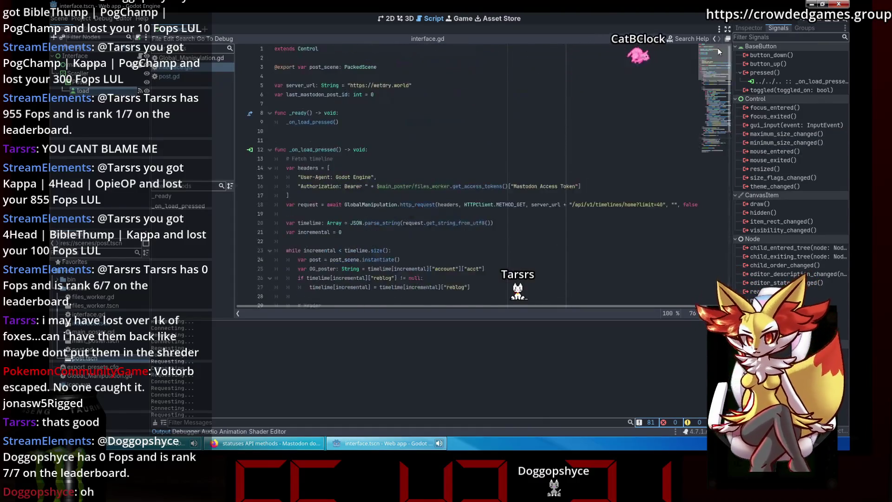
pyautogui.click(384, 116)
pyautogui.click(404, 125)
pyautogui.click(400, 94)
pyautogui.scroll(-1, 412, 119)
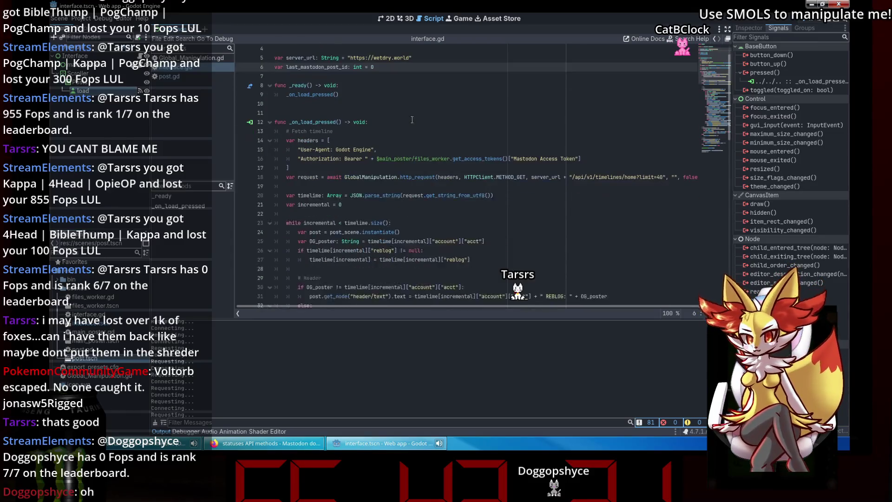
pyautogui.click(405, 168)
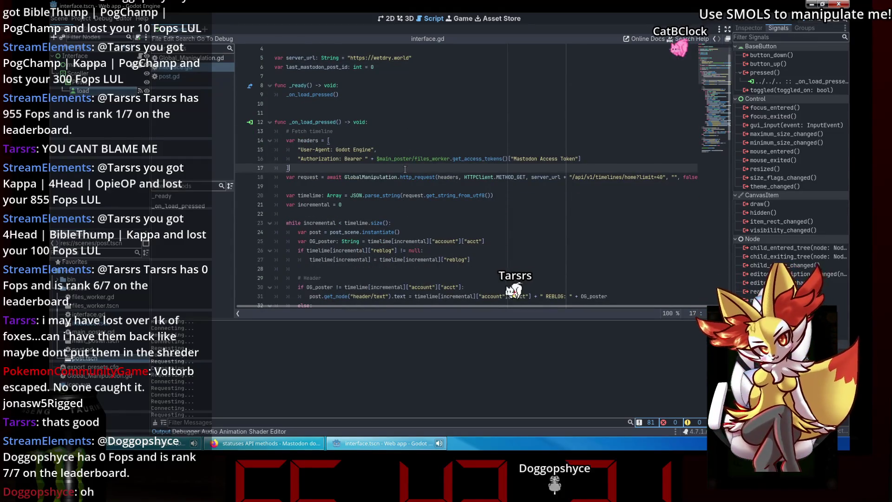
pyautogui.click(379, 66)
pyautogui.press('BackSpace')
pyautogui.write('-1')
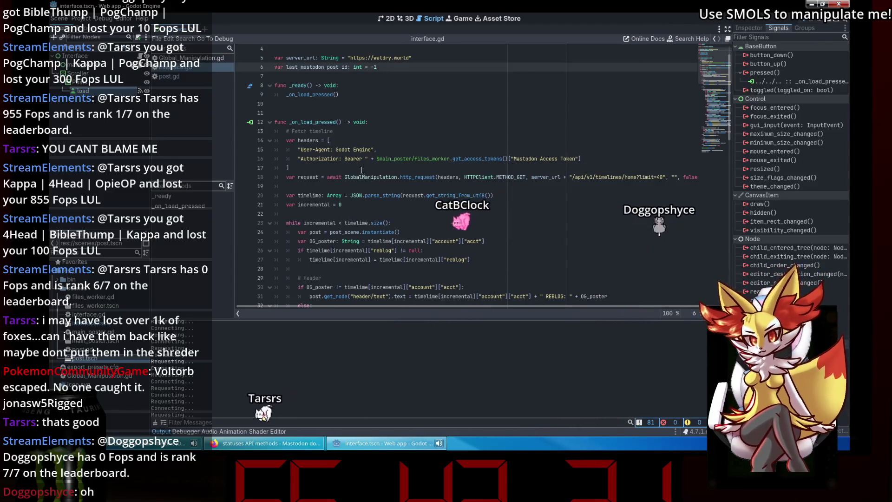
pyautogui.click(362, 170)
pyautogui.press('Return')
pyautogui.write('if')
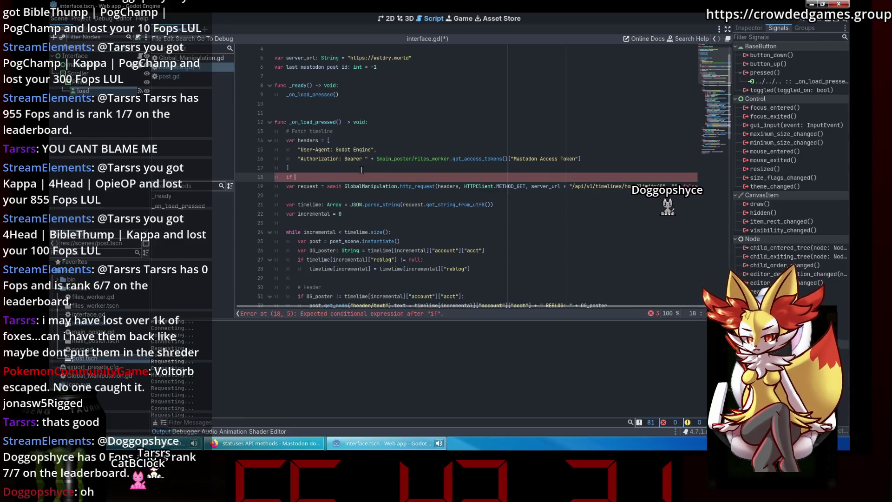
# Step: Complete the condition 'if last_mastodon_post_id != -1:' and start an indented line under it
pyautogui.write('last')
pyautogui.press('Return')
pyautogui.write('-1:')
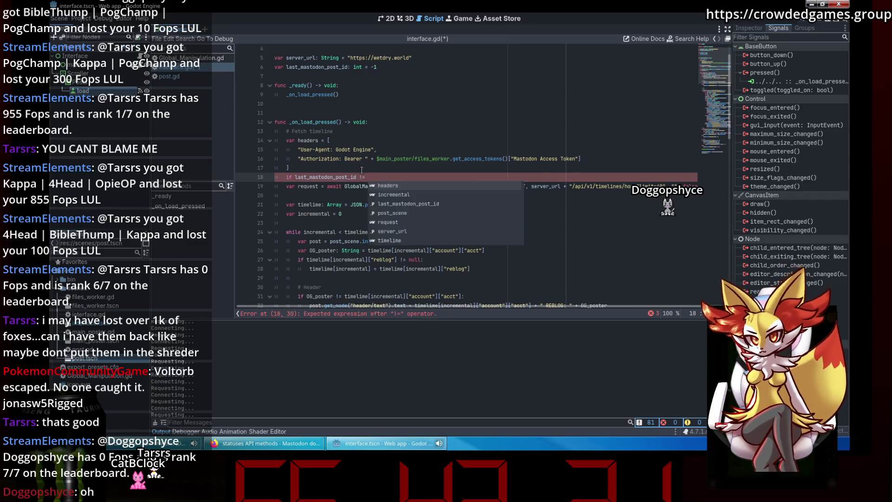
pyautogui.press('Return')
# Step: Declare 'var request: PackedByteArray = []' above the if and move the request call under it
pyautogui.scroll(1, 322, 182)
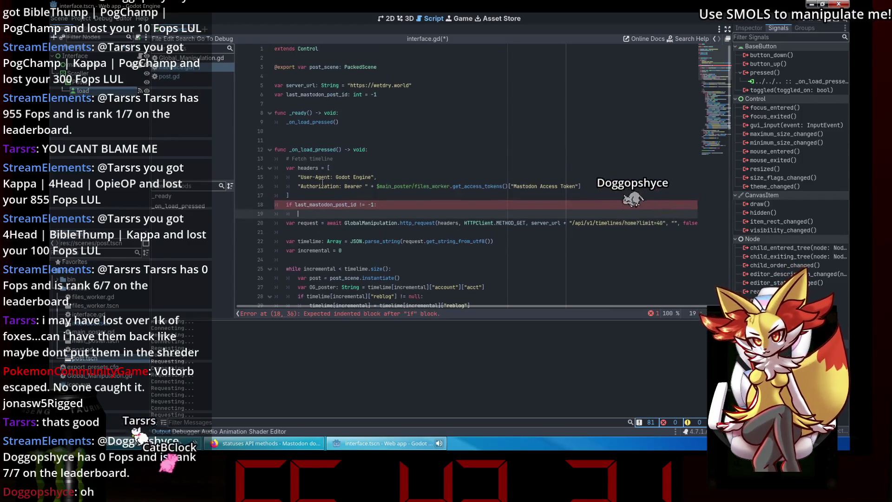
pyautogui.click(287, 223)
pyautogui.hotkey('shift', 'End')
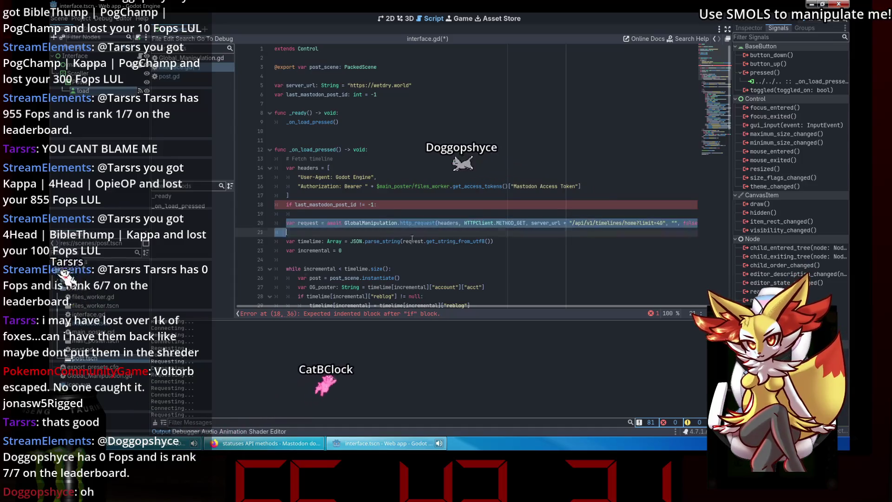
pyautogui.click(366, 211)
pyautogui.click(317, 194)
pyautogui.press('Return')
pyautogui.write('var request: Packed')
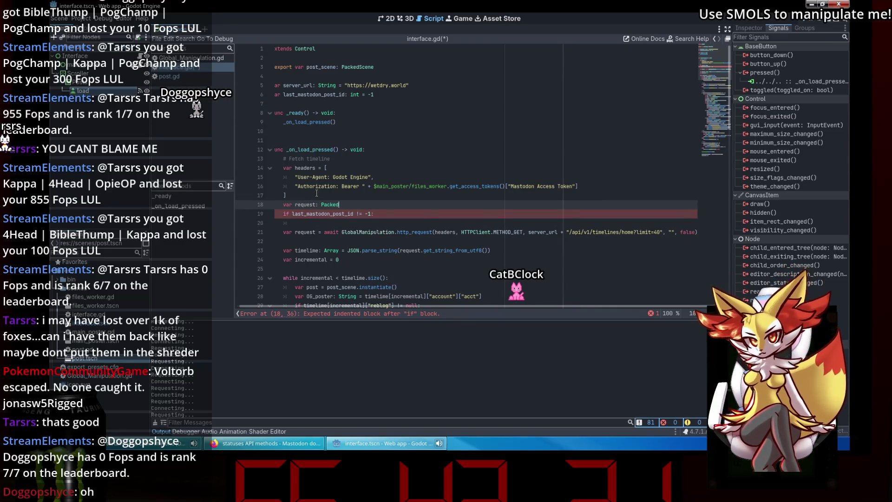
pyautogui.write('ByteArray')
pyautogui.click(342, 222)
pyautogui.hotkey('ctrl', 'v')
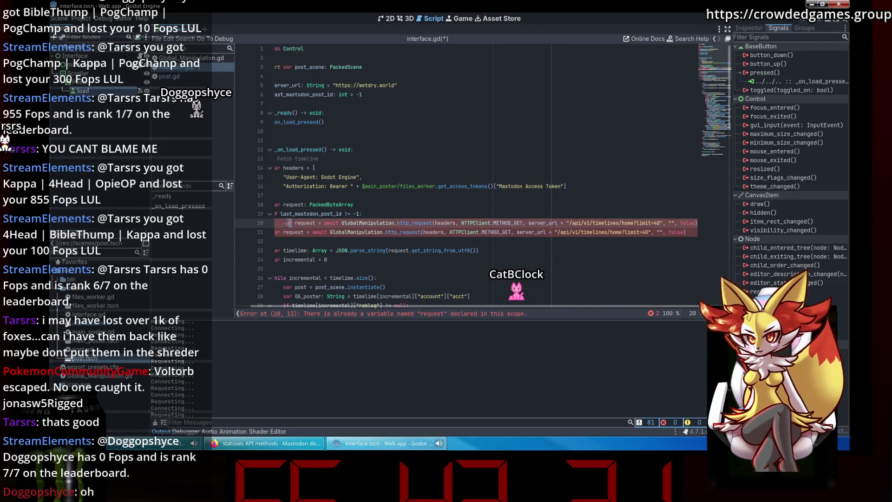
pyautogui.press('BackSpace')
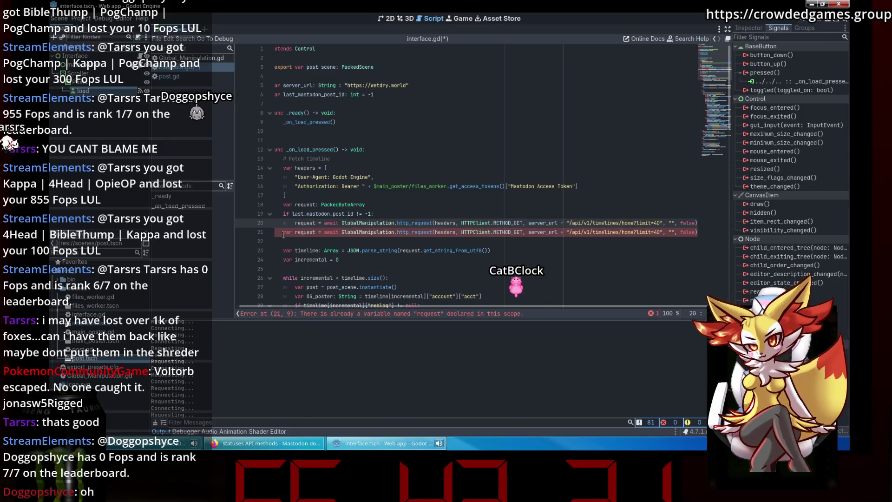
pyautogui.click(398, 205)
pyautogui.write('= []')
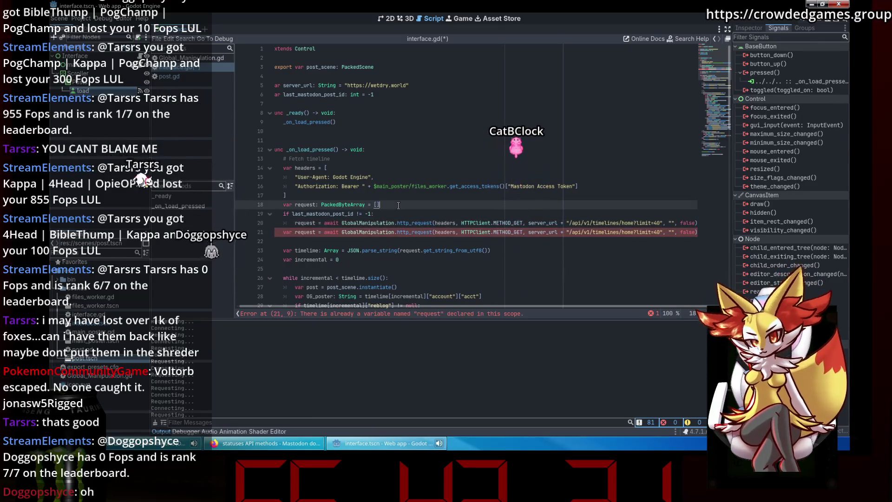
# Step: Turn the second request call into the else branch by removing its var keyword
pyautogui.scroll(-2, 313, 195)
pyautogui.moveTo(295, 176); pyautogui.dragTo(284, 177)
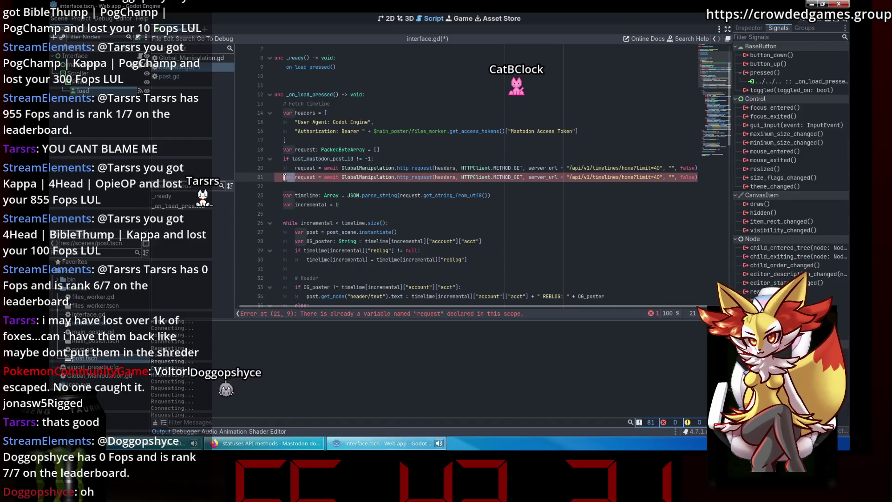
pyautogui.press('Return')
pyautogui.press('Up')
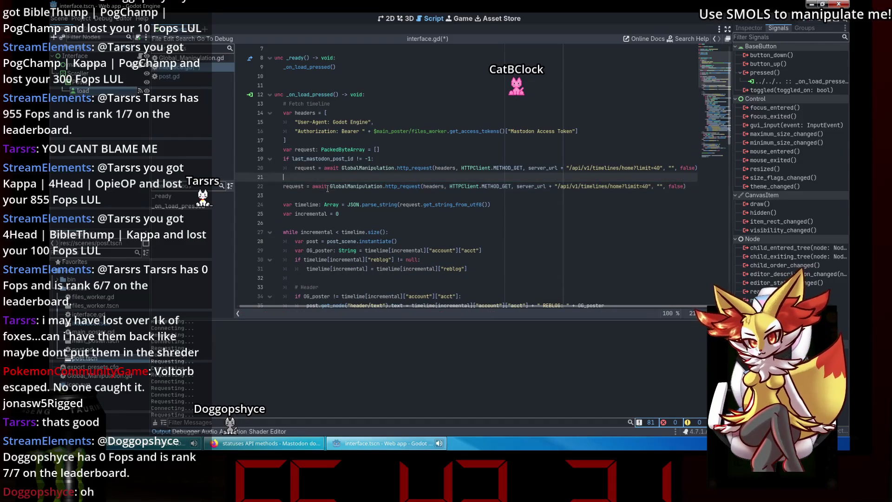
pyautogui.press('Down')
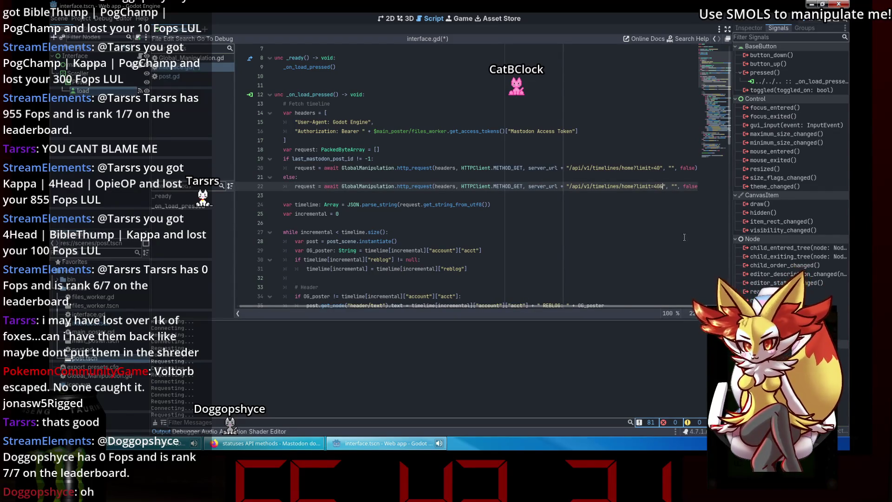
pyautogui.click(252, 447)
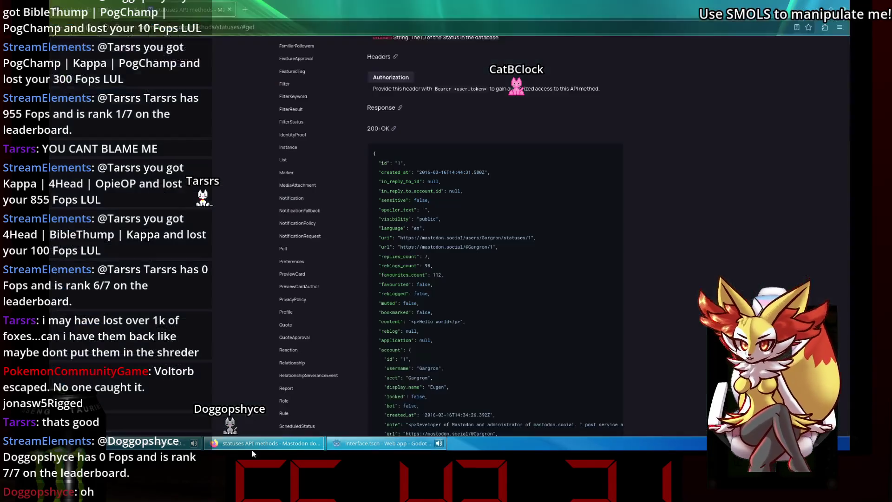
# Step: Find 'timeline' in the Mastodon docs and read View home timeline's max_id parameter, then return to Godot
pyautogui.hotkey('ctrl', 'f')
pyautogui.write('timeline')
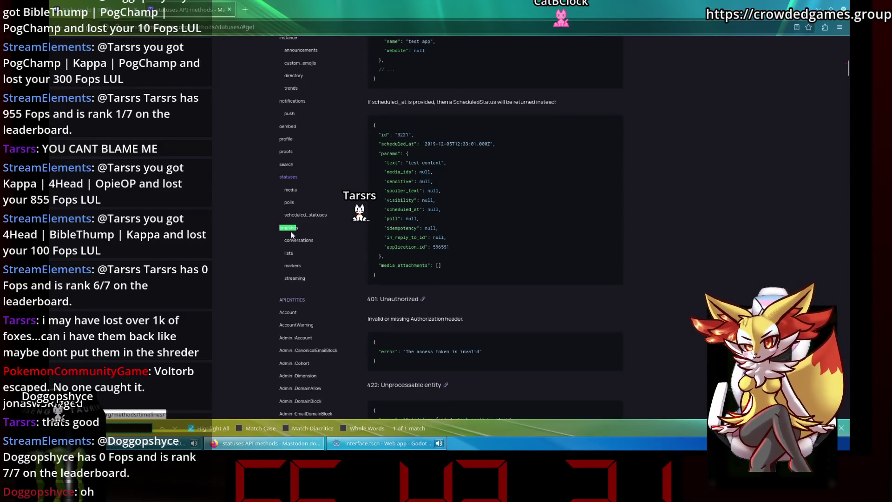
pyautogui.press('Home')
pyautogui.click(405, 142)
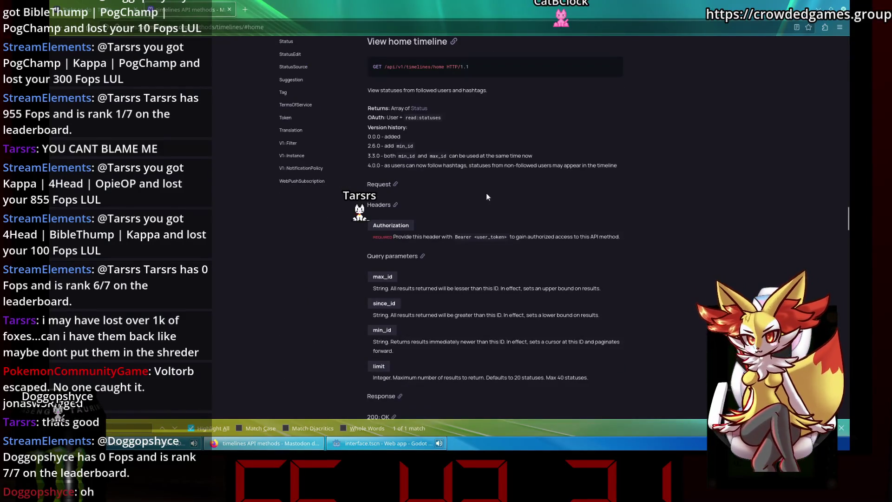
pyautogui.scroll(-3, 482, 200)
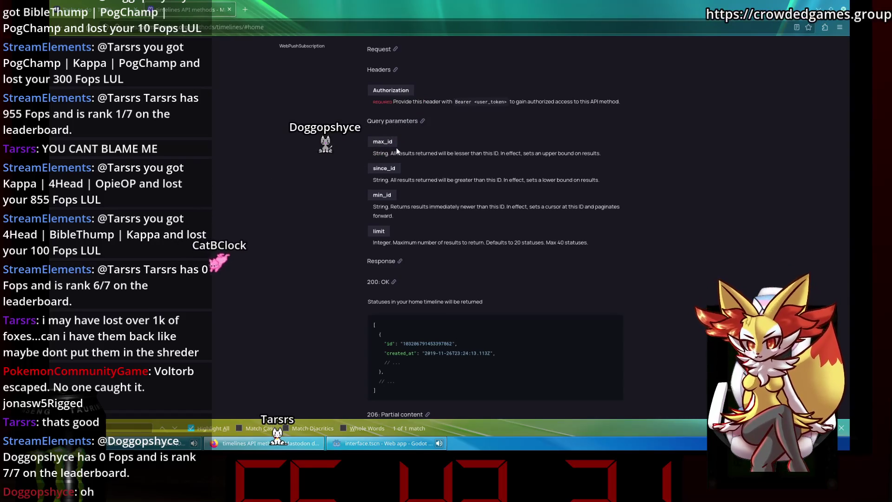
pyautogui.scroll(10, 445, 216)
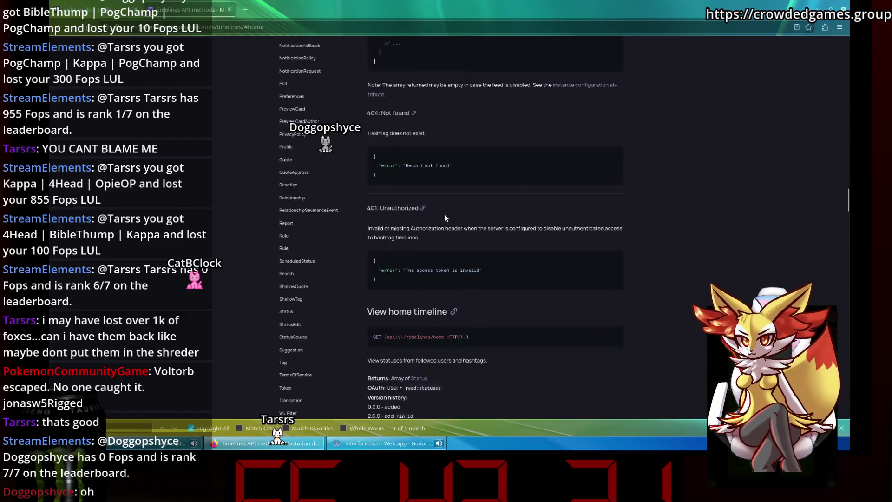
pyautogui.scroll(-5, 444, 216)
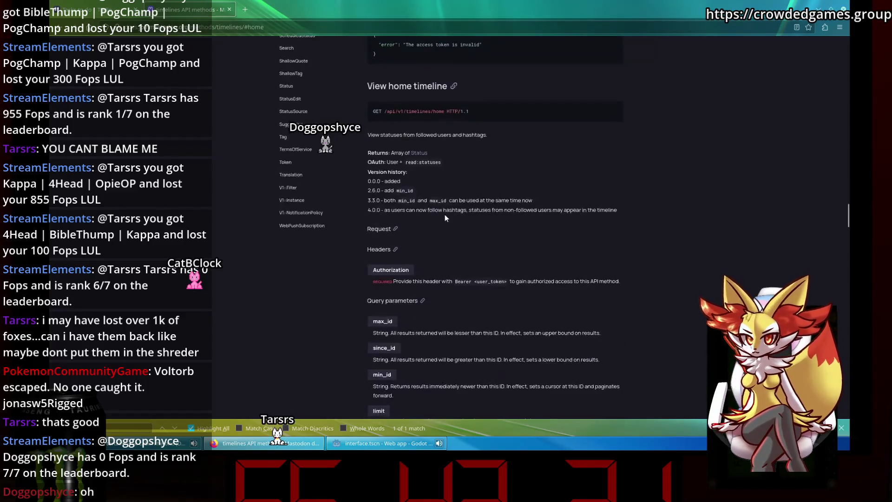
pyautogui.scroll(-3, 445, 217)
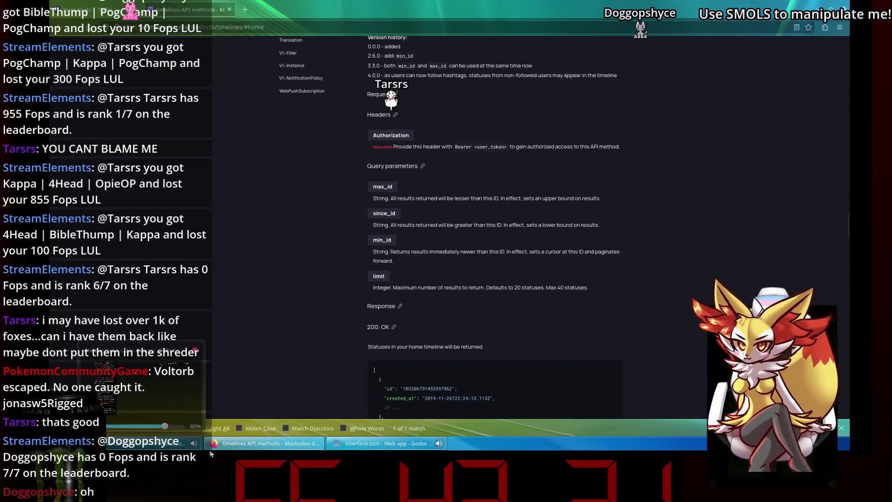
pyautogui.moveTo(402, 450)
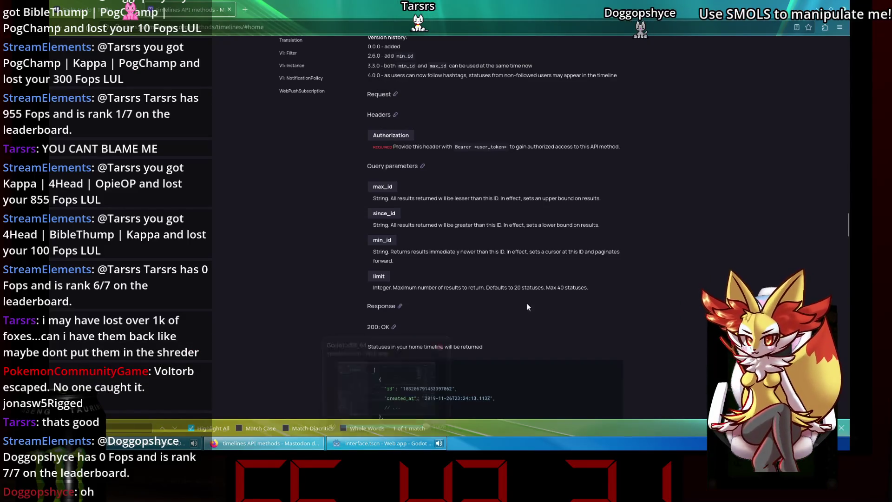
pyautogui.click(411, 449)
pyautogui.moveTo(430, 305); pyautogui.dragTo(433, 305)
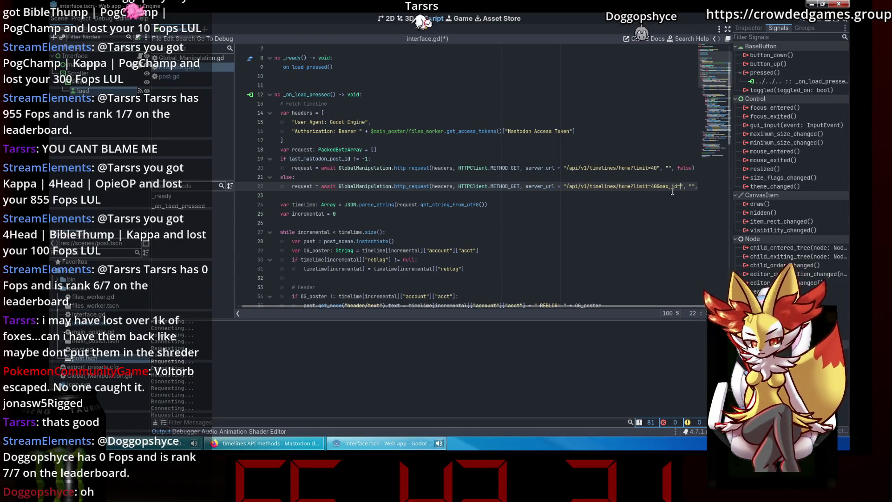
# Step: After max_id on line 22, append '=" + var_to_str(last_mastodon_post_id)', then run the project
pyautogui.write('=" + var_to_b')
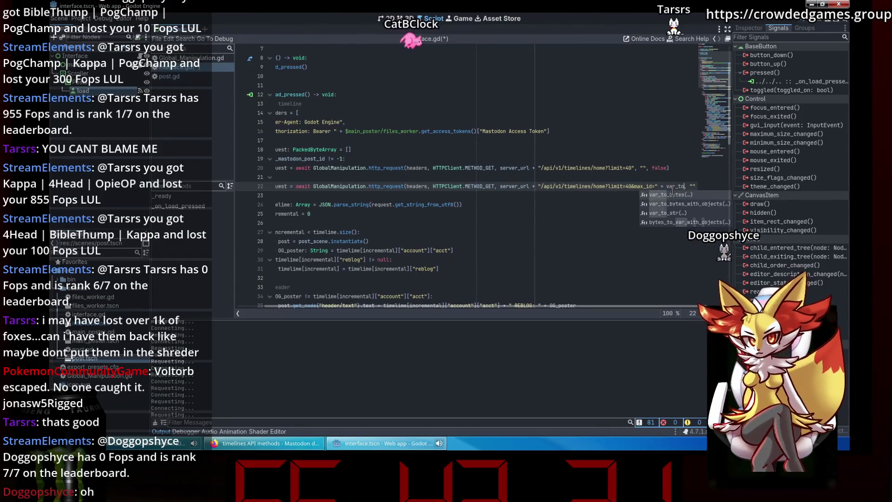
pyautogui.press('BackSpace')
pyautogui.write('s')
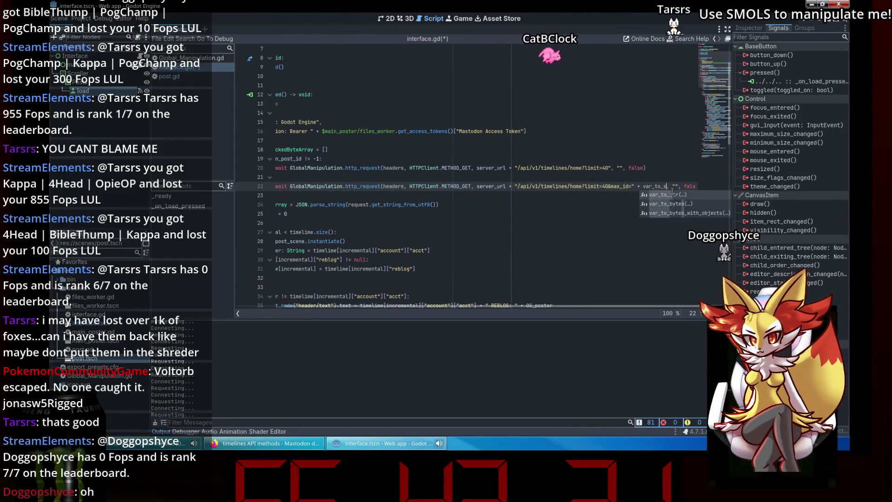
pyautogui.press('Return')
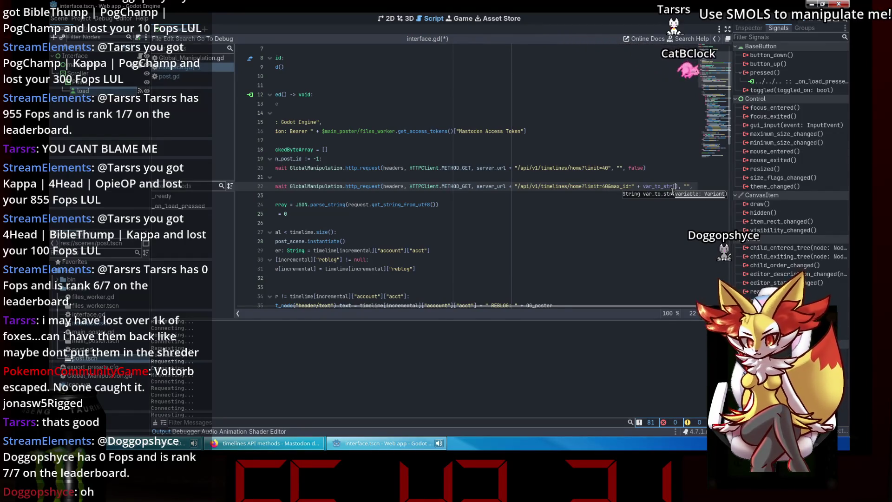
pyautogui.write('last_mastodon_post_id')
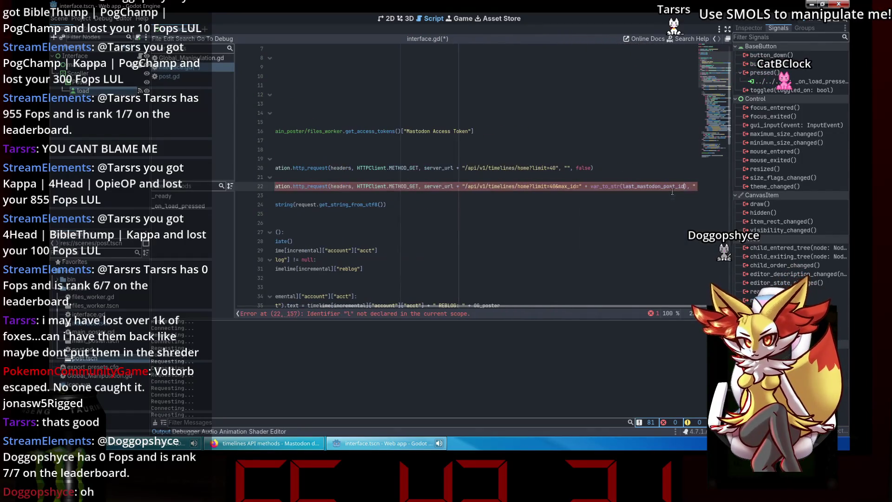
pyautogui.moveTo(631, 305); pyautogui.dragTo(294, 305)
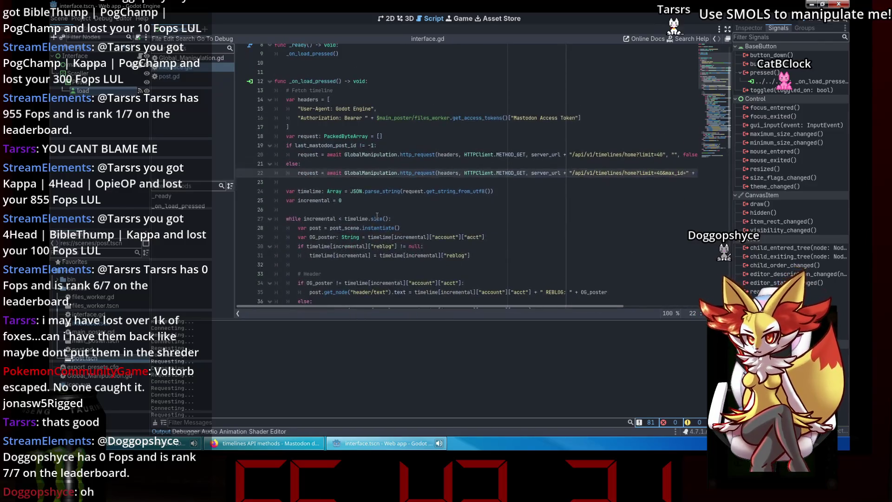
pyautogui.click(377, 218)
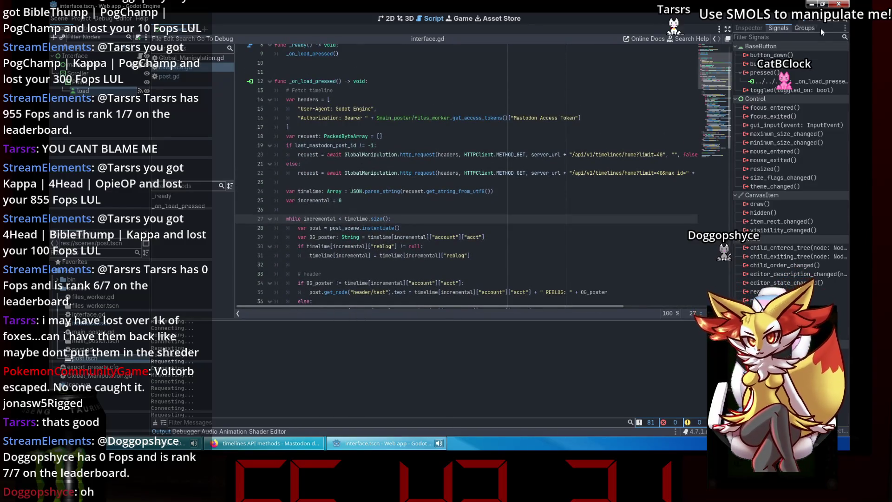
pyautogui.press('F5')
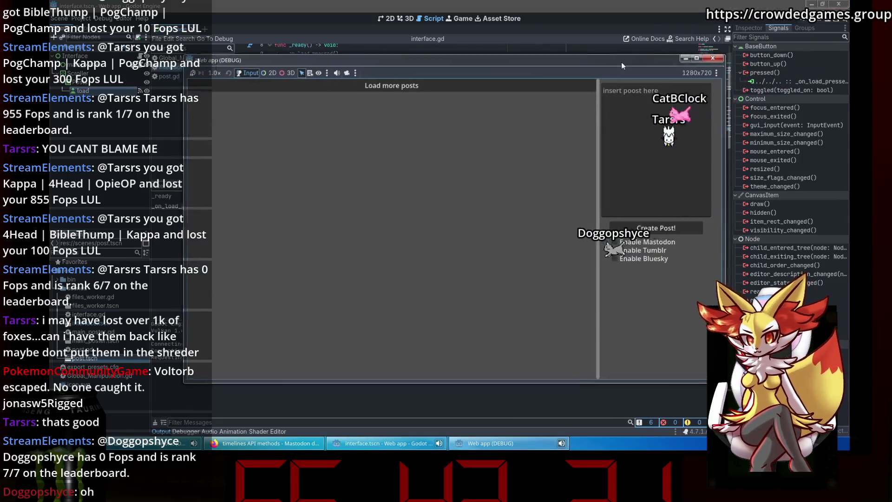
# Step: Close the game window, change line 19's check to 'last_mastodon_post_id == -1', and save
pyautogui.click(712, 58)
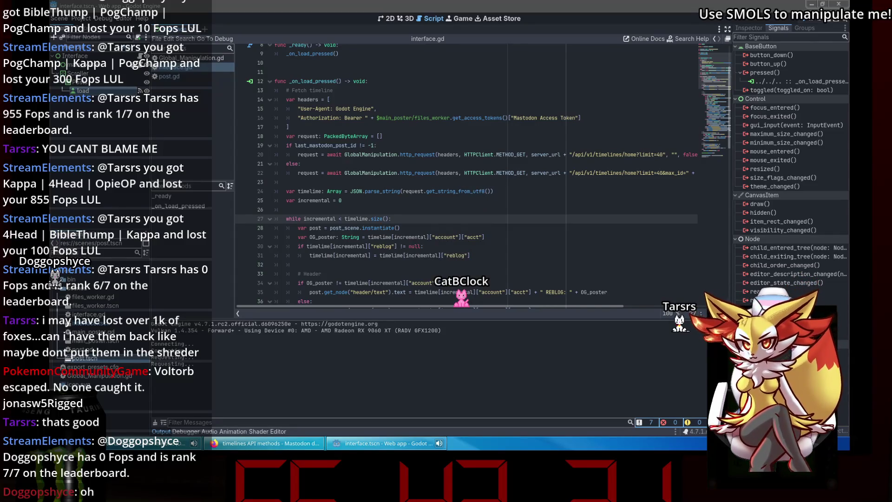
pyautogui.scroll(2, 668, 111)
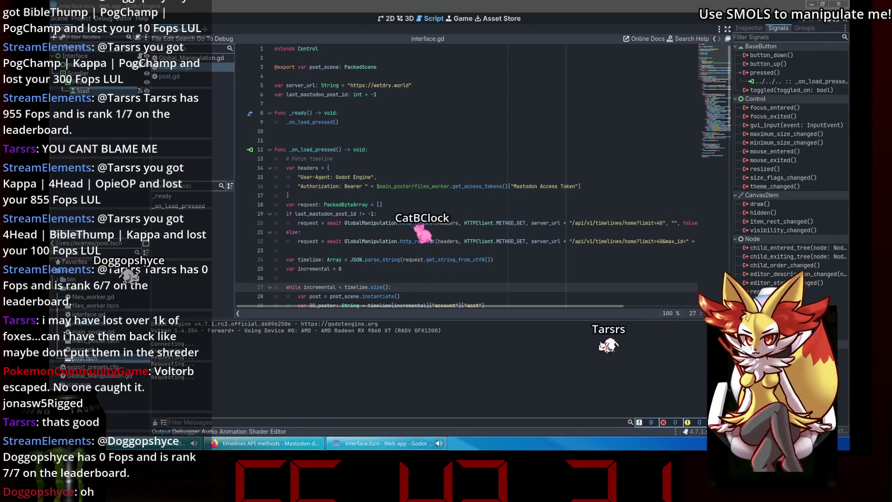
pyautogui.click(590, 259)
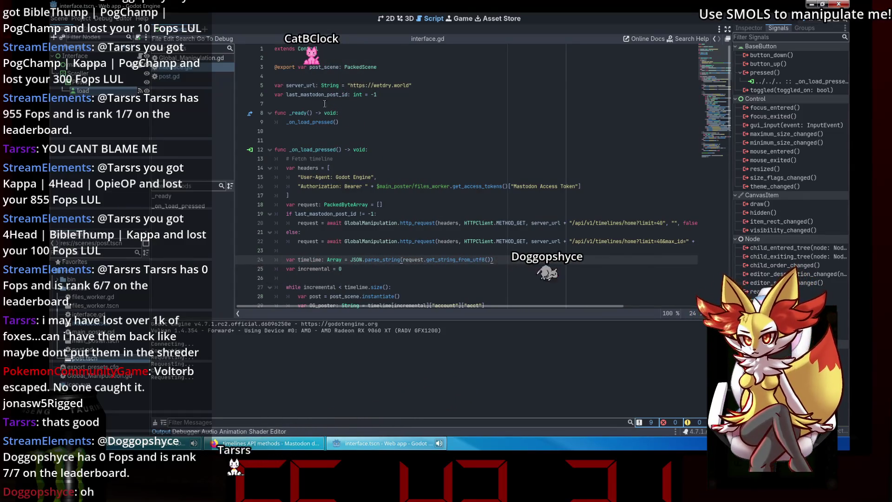
pyautogui.click(363, 214)
pyautogui.write('=')
pyautogui.click(425, 207)
pyautogui.hotkey('ctrl', 's')
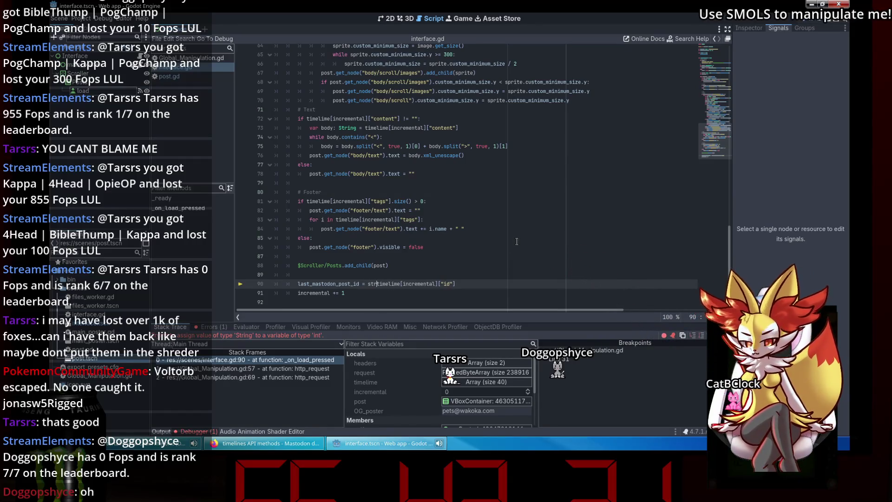
# Step: Wrap line 90's timeline[incremental]["id"] in str_to_var() with correct parentheses
pyautogui.press('Down')
pyautogui.press('Return')
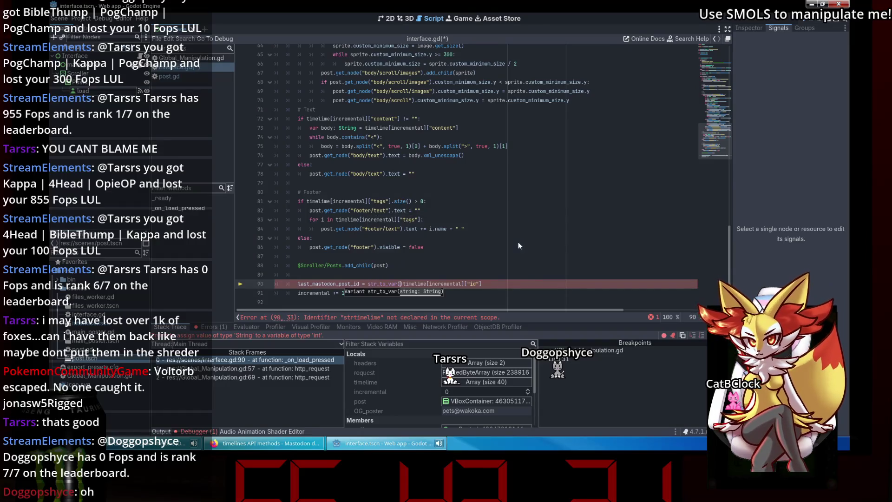
pyautogui.press('Right')
pyautogui.press('Delete')
pyautogui.press('BackSpace')
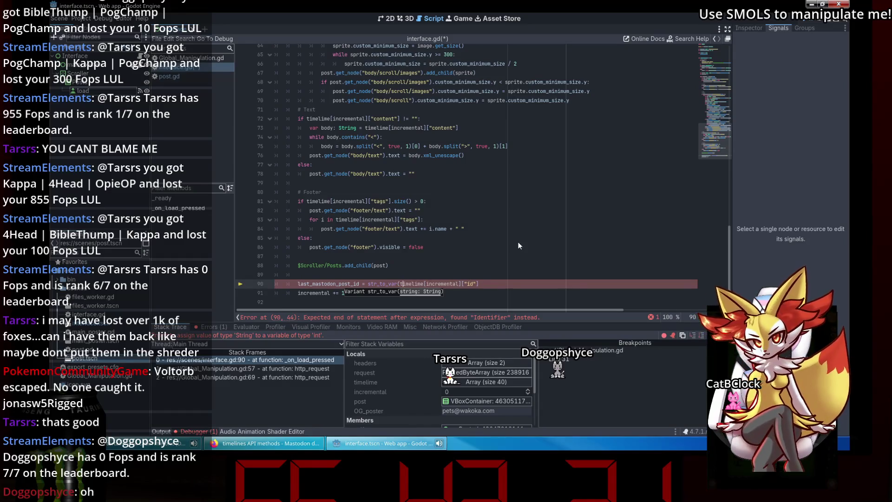
pyautogui.write('t')
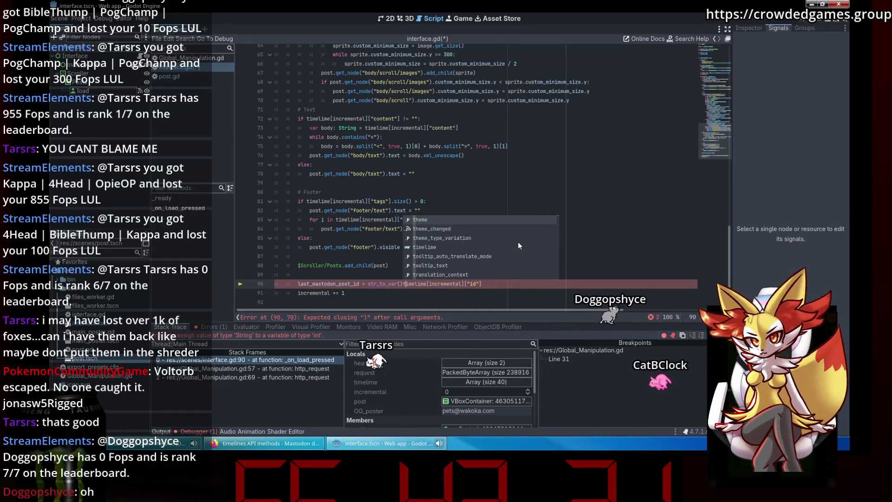
pyautogui.click(398, 285)
pyautogui.write(')')
pyautogui.press('BackSpace')
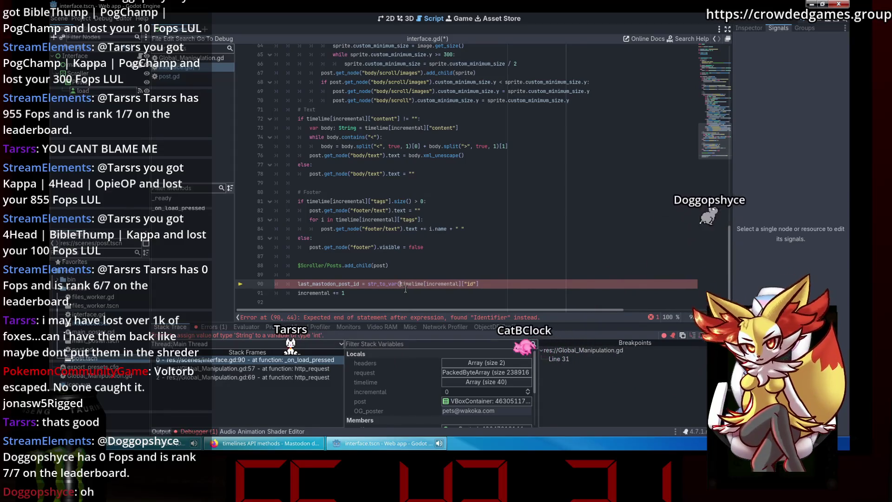
pyautogui.click(503, 285)
pyautogui.write(')')
# Step: Save the script and restart the project to test loading posts
pyautogui.hotkey('ctrl', 's')
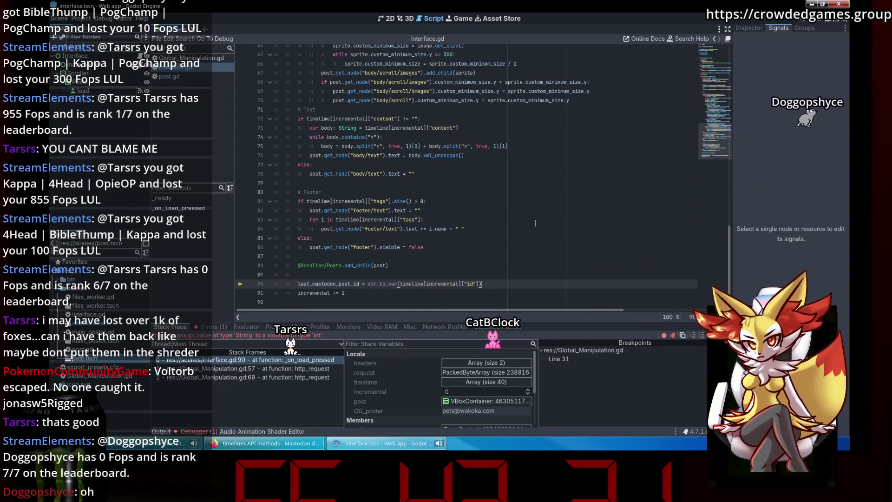
pyautogui.press('F5')
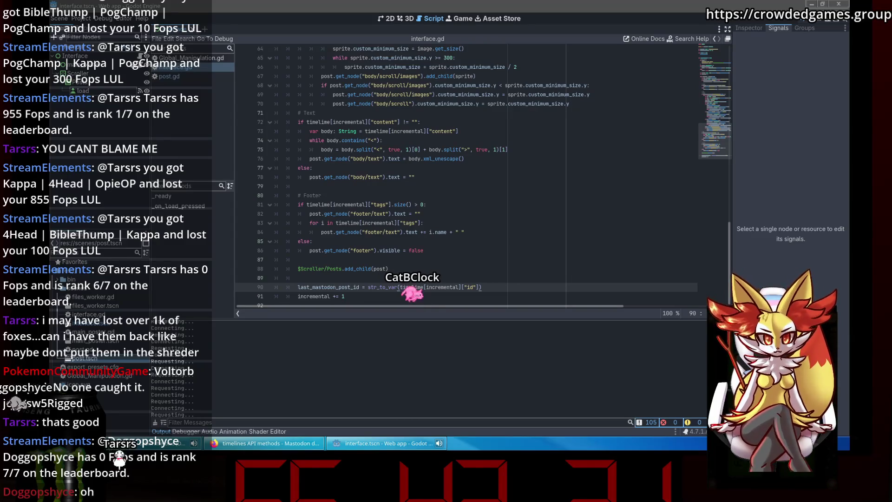
pyautogui.click(325, 179)
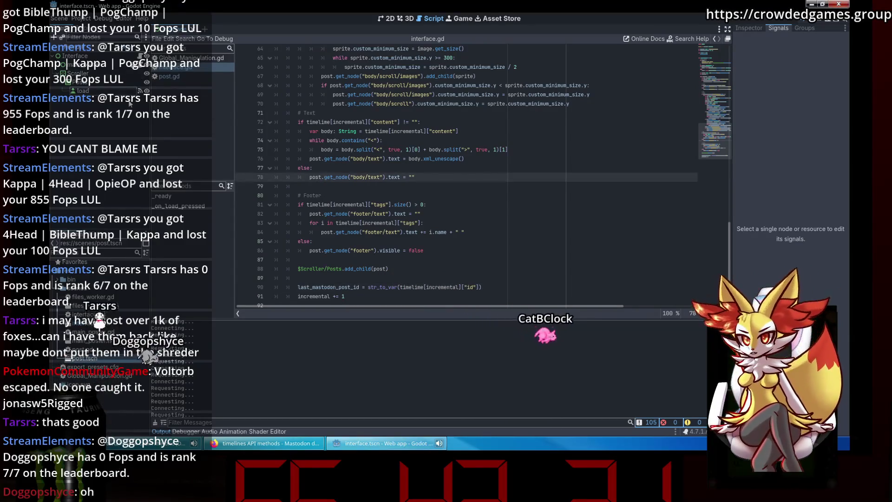
# Step: Complete the add_child(post) call on line 88 and add a new line after it
pyautogui.click(123, 82)
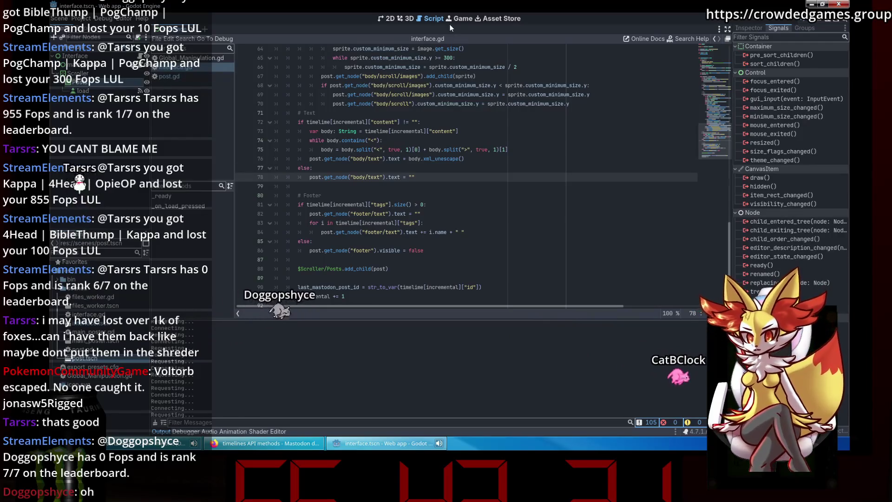
pyautogui.scroll(-1, 705, 148)
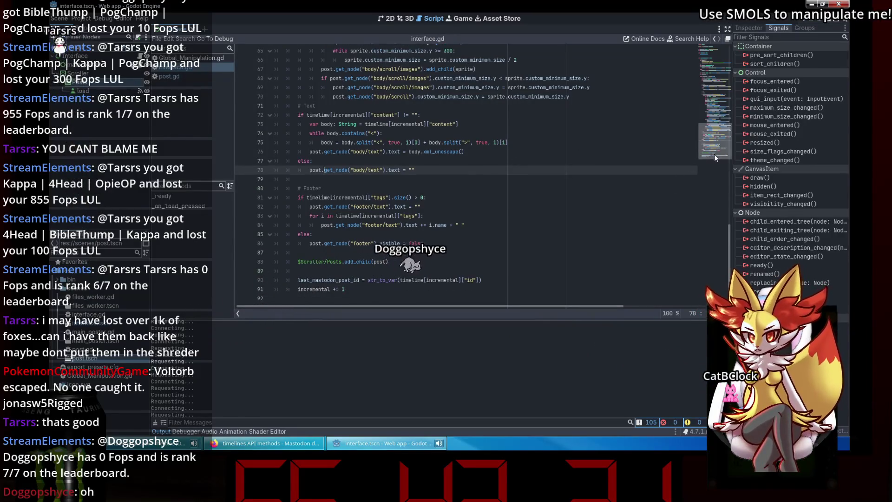
pyautogui.click(390, 252)
pyautogui.click(380, 261)
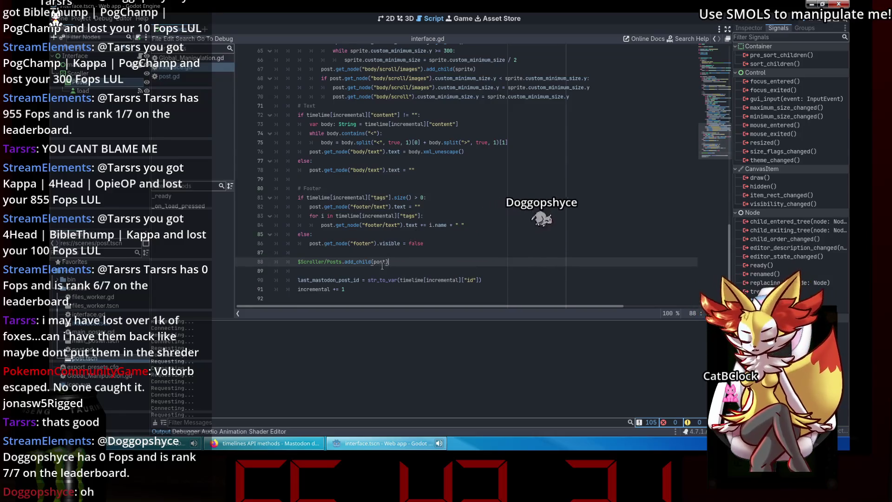
pyautogui.doubleClick(358, 261)
pyautogui.write('add_ch')
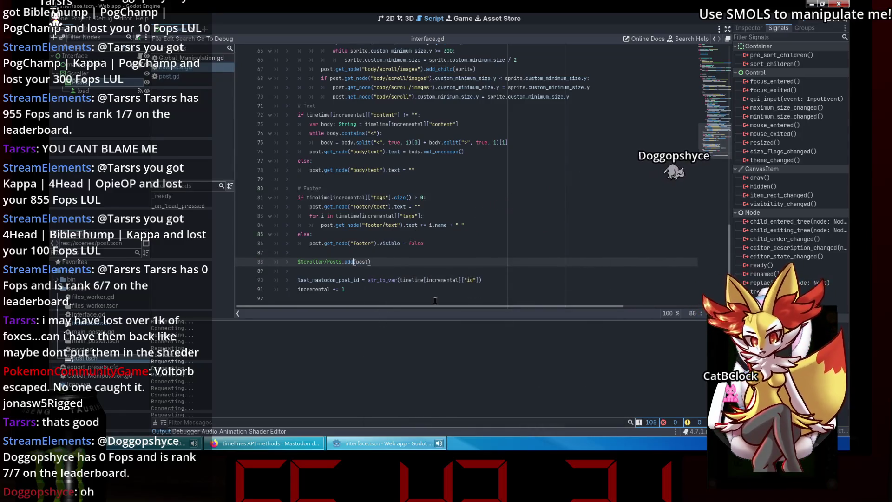
pyautogui.press('Return')
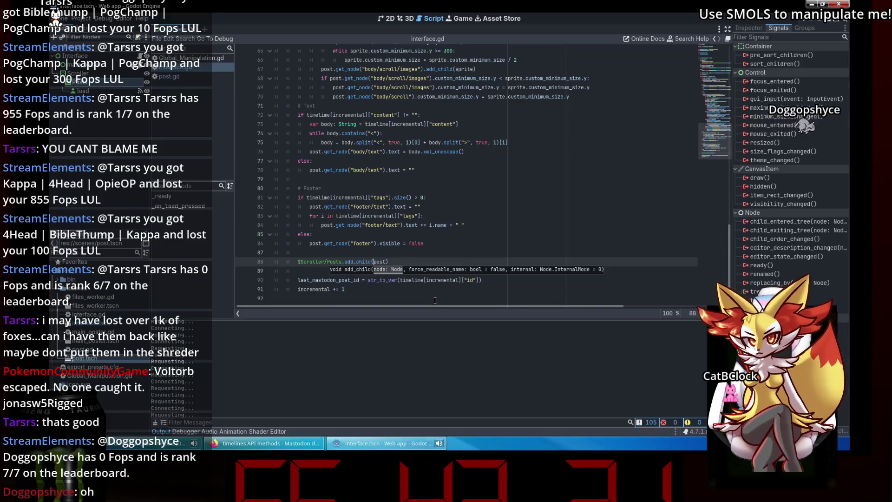
pyautogui.click(402, 264)
pyautogui.press('Return')
# Step: Start line 89 as a $Scroller/Posts move_child call with "load" as the child
pyautogui.write('$')
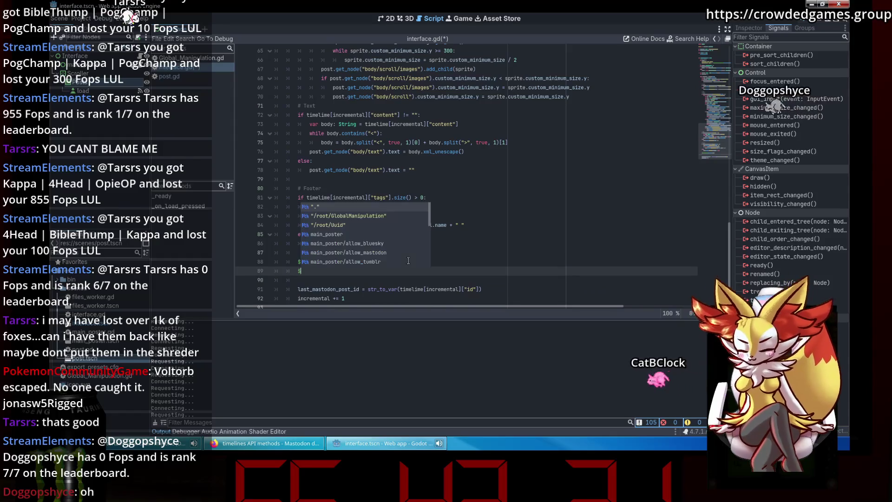
pyautogui.write('Scroller/Posts/load')
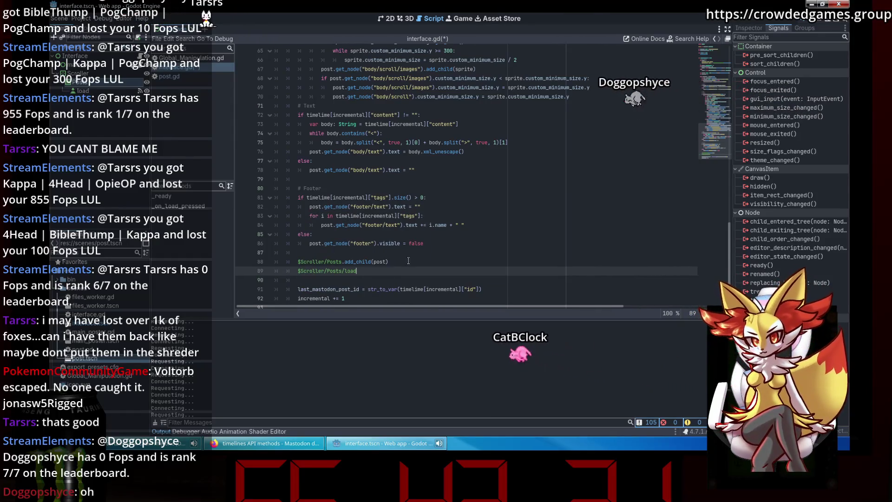
pyautogui.write('.')
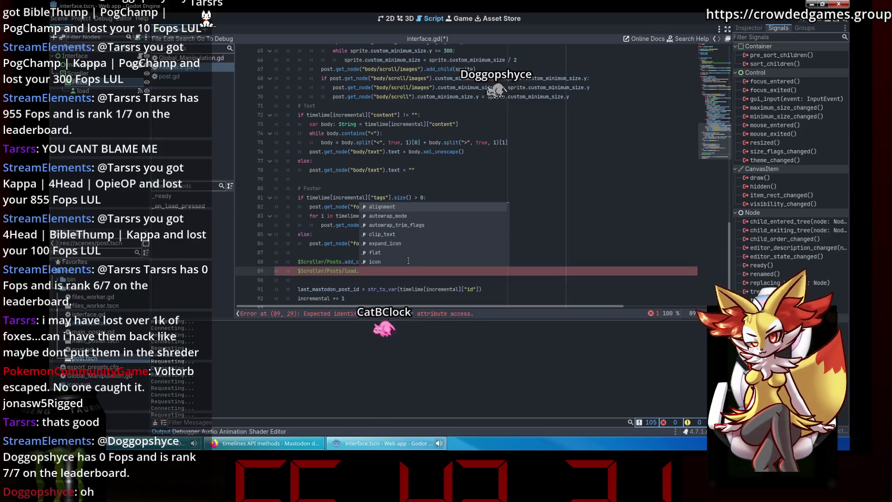
pyautogui.write('ch')
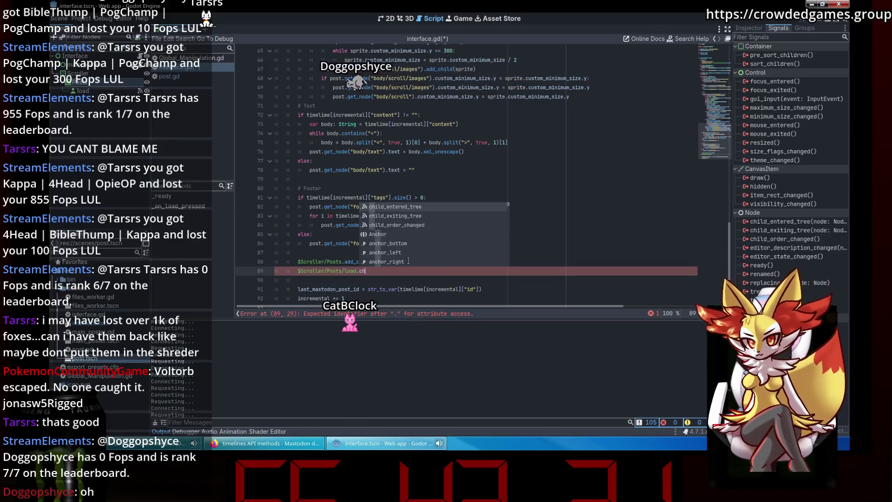
pyautogui.write('ild')
pyautogui.scroll(-4, 408, 261)
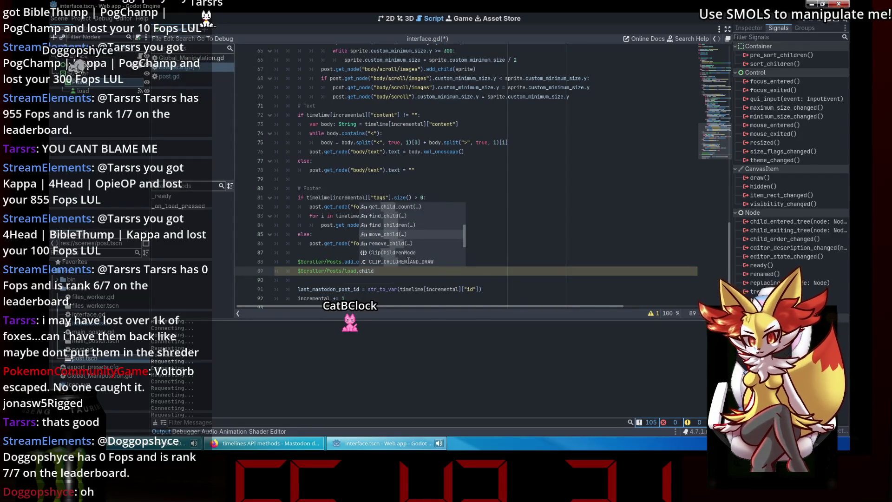
pyautogui.press('Return')
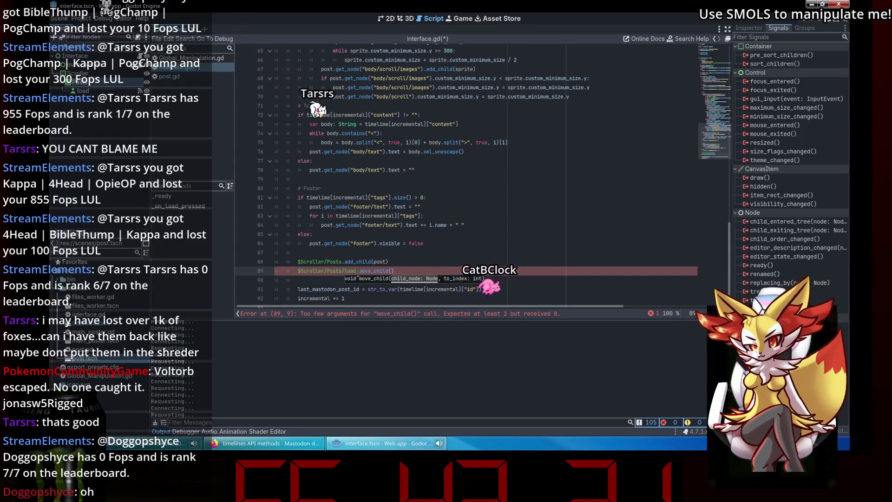
pyautogui.doubleClick(353, 271)
pyautogui.press('BackSpace')
pyautogui.press('BackSpace')
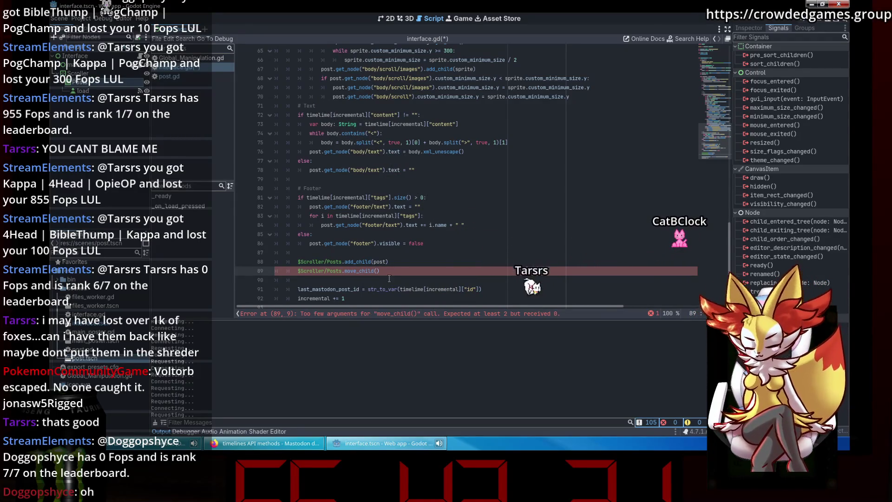
pyautogui.write('$')
pyautogui.press('BackSpace')
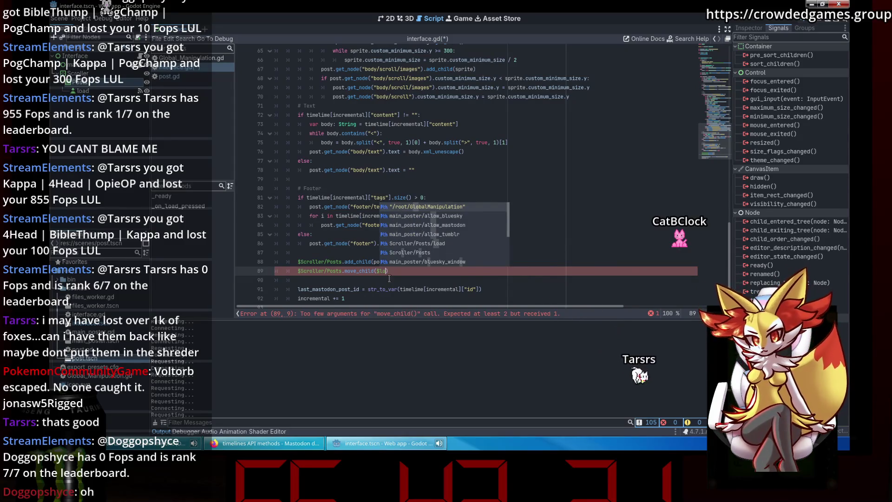
pyautogui.write('"')
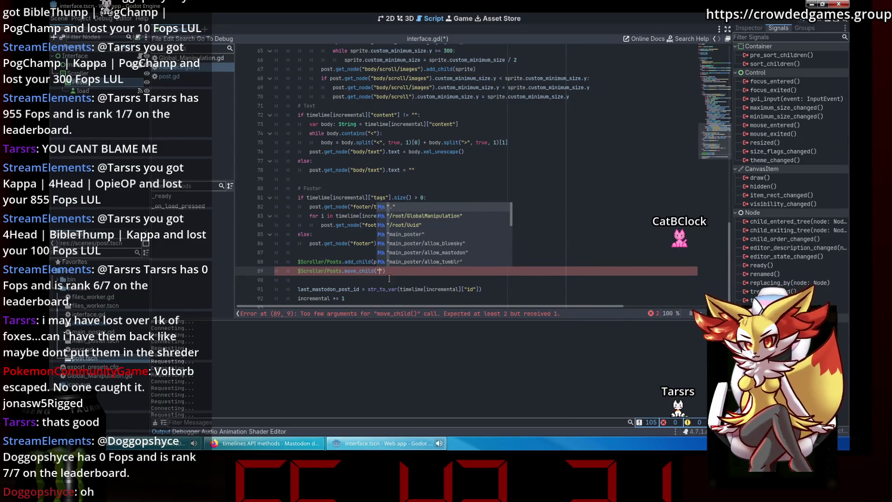
pyautogui.write('load')
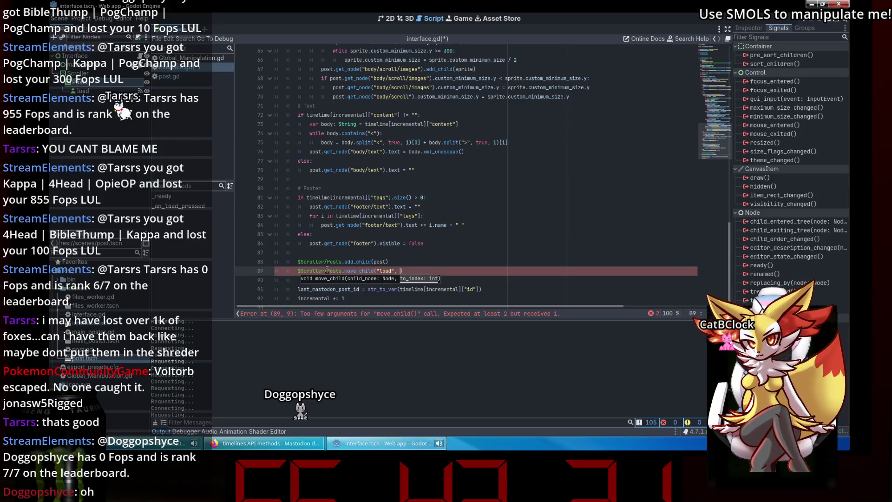
# Step: Pass $Scroller/Posts.get_child_count() as move_child's target position and save
pyautogui.moveTo(297, 271); pyautogui.dragTo(340, 273)
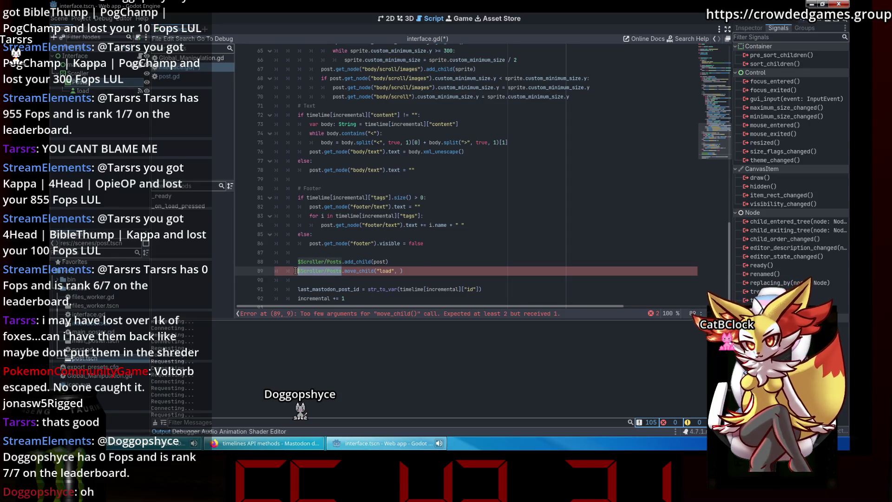
pyautogui.write('.get_child(')
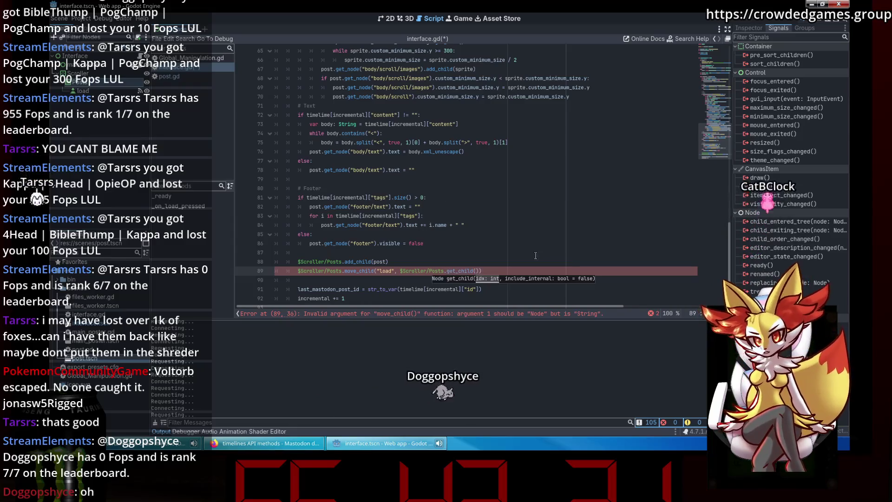
pyautogui.press('Return')
pyautogui.write('r')
pyautogui.press('BackSpace')
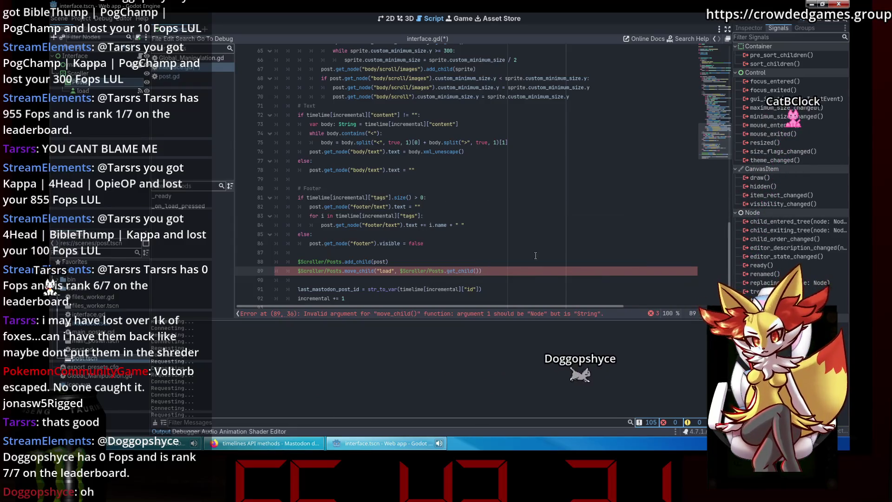
pyautogui.write('ren')
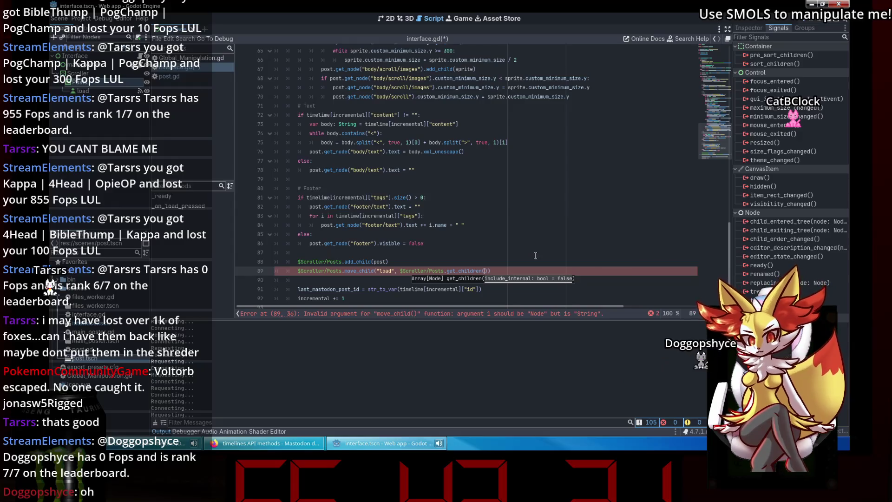
pyautogui.hotkey('ctrl', 's')
pyautogui.click(527, 245)
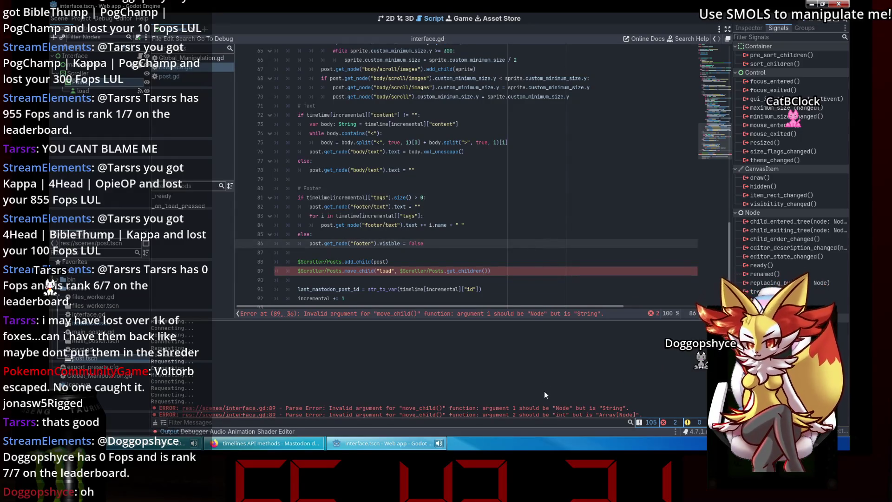
pyautogui.click(532, 277)
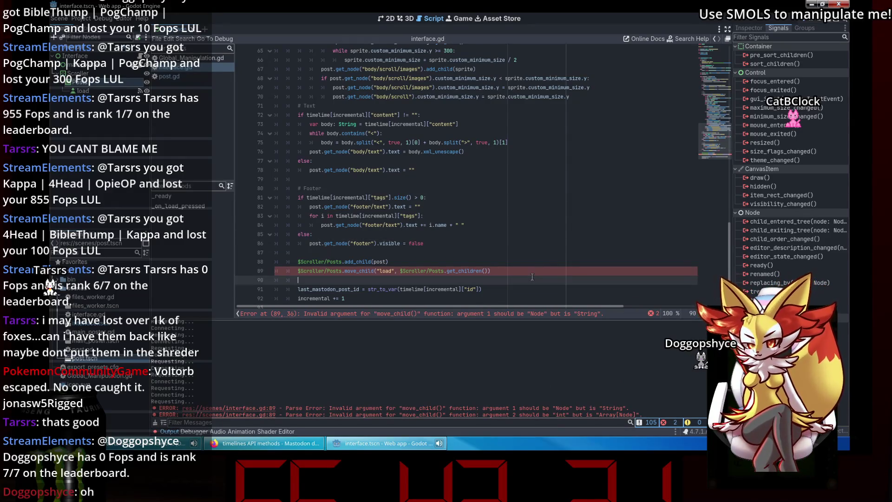
pyautogui.click(485, 271)
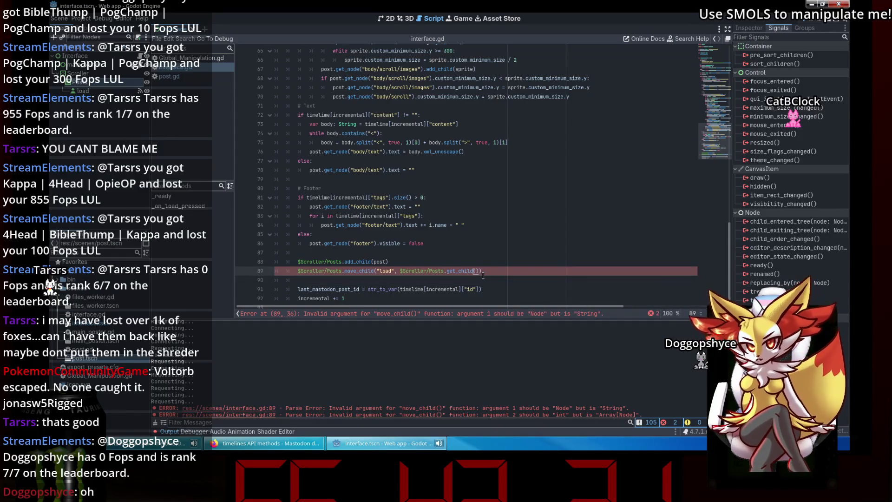
pyautogui.write('_count')
pyautogui.hotkey('ctrl', 's')
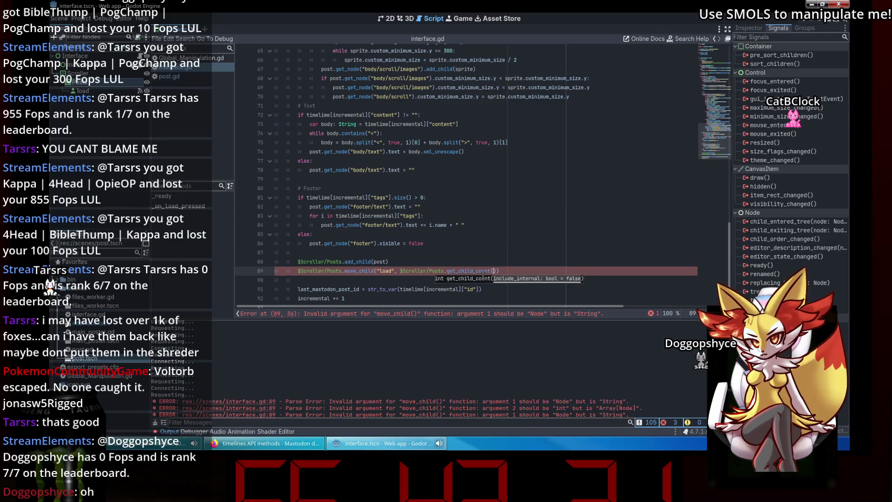
# Step: Replace the quoted "load" with $load, save, and run the web app
pyautogui.click(506, 255)
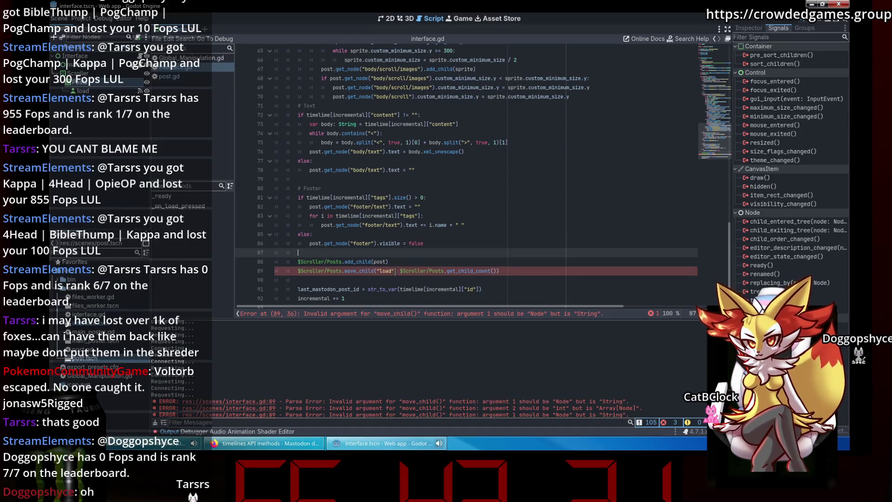
pyautogui.moveTo(395, 272); pyautogui.dragTo(380, 271)
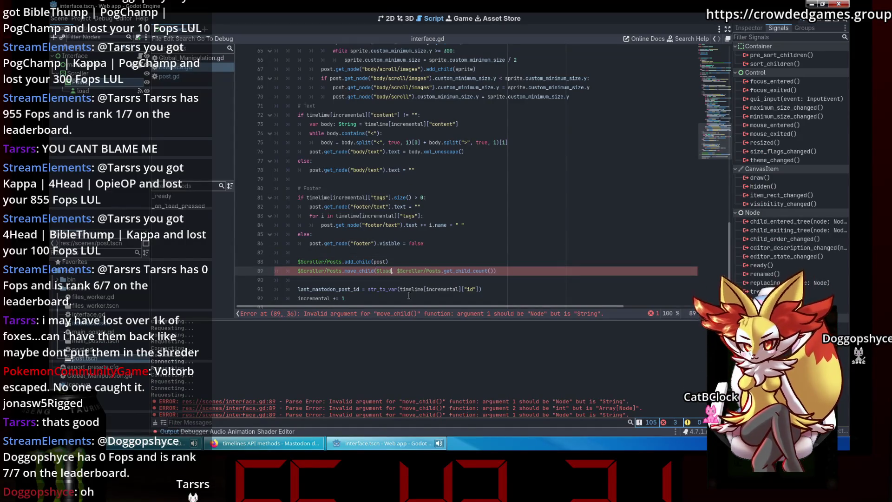
pyautogui.hotkey('ctrl', 's')
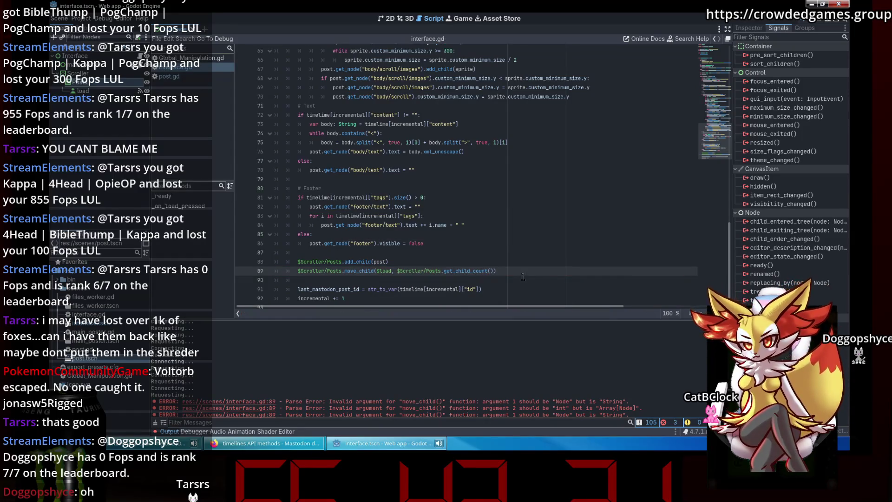
pyautogui.press('Down')
pyautogui.click(776, 19)
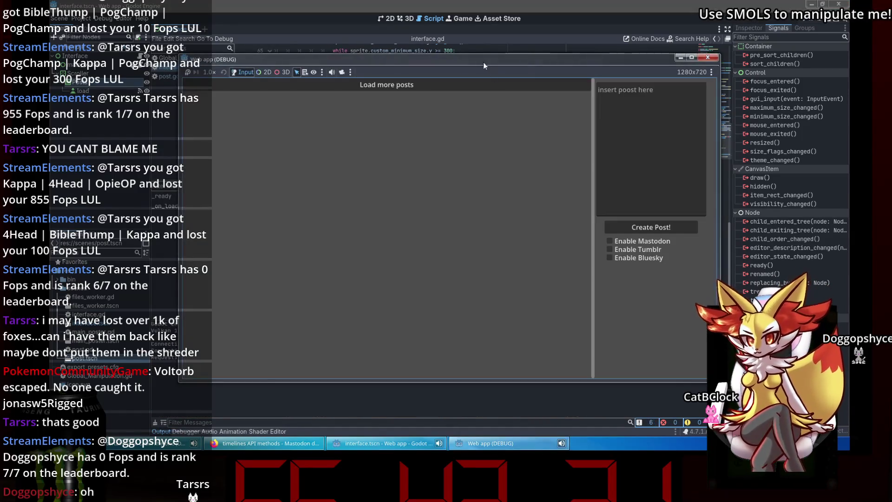
# Step: Close the Web app (DEBUG) window with Alt+F4
pyautogui.hotkey('alt', 'F4')
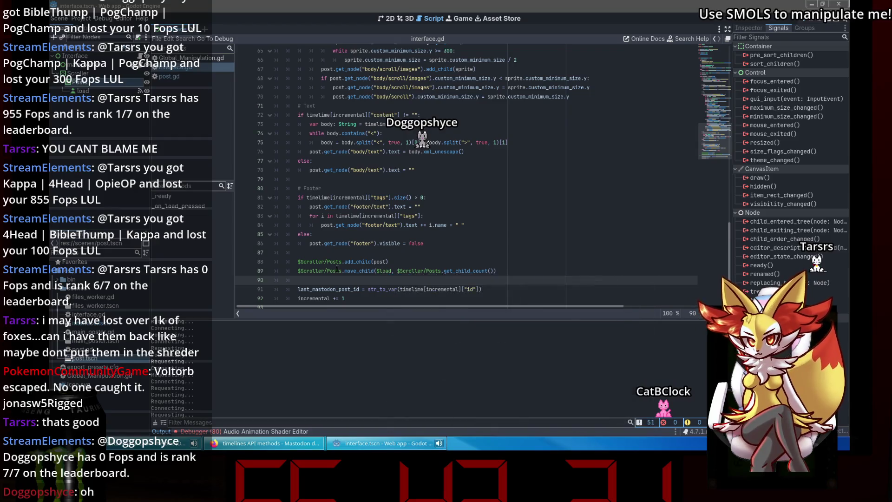
# Step: Delete the move_child call from line 89, leaving $Scroller/Posts. unfinished
pyautogui.moveTo(350, 269)
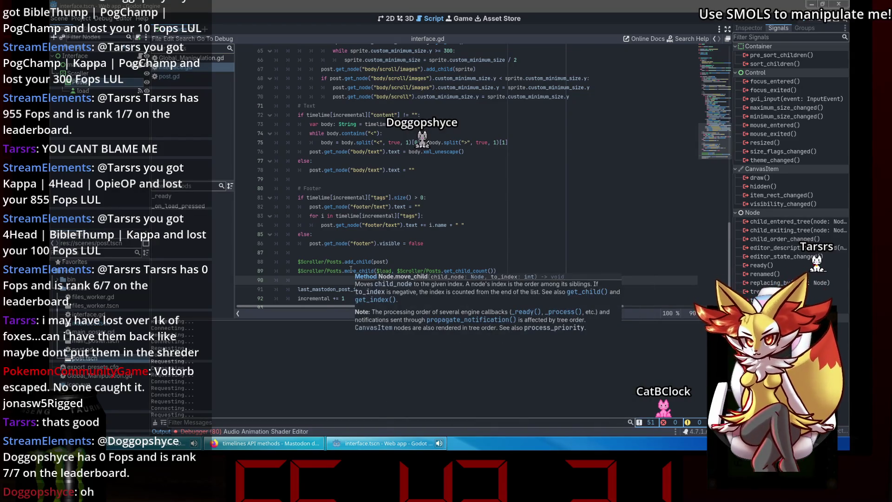
pyautogui.moveTo(362, 271); pyautogui.dragTo(338, 272)
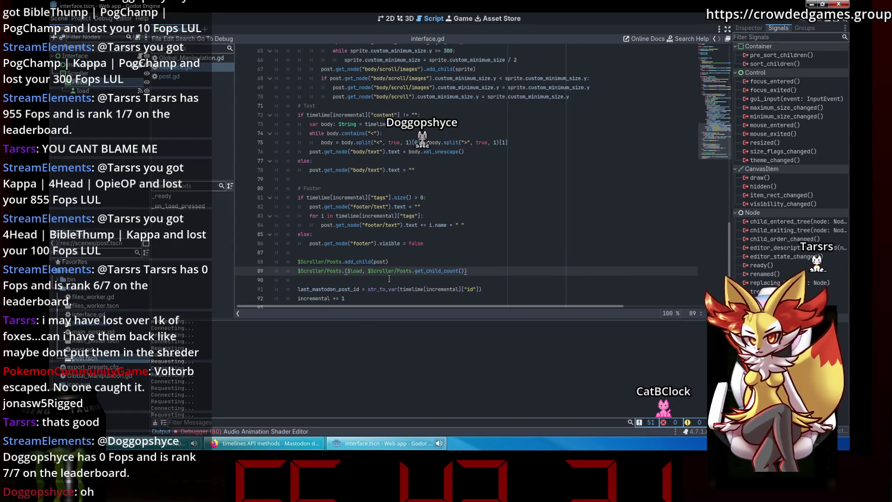
pyautogui.keyDown('shift'); pyautogui.click(492, 273); pyautogui.keyUp('shift')
pyautogui.write('c')
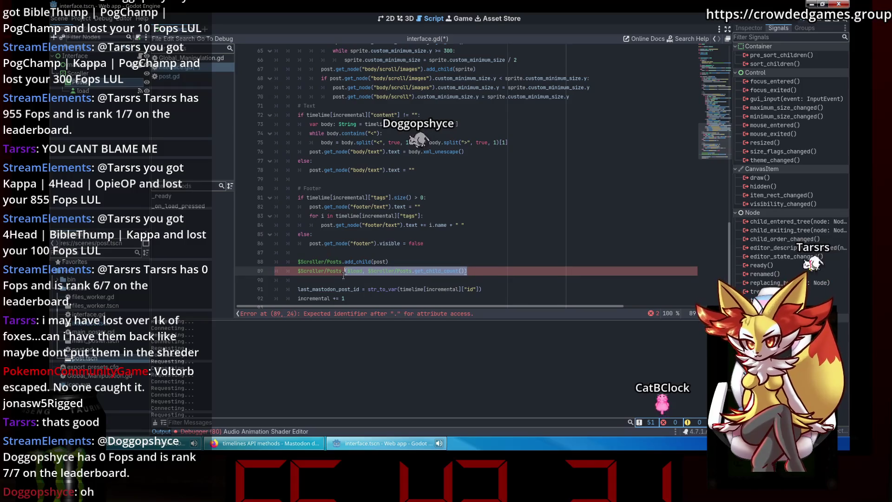
pyautogui.write('hi')
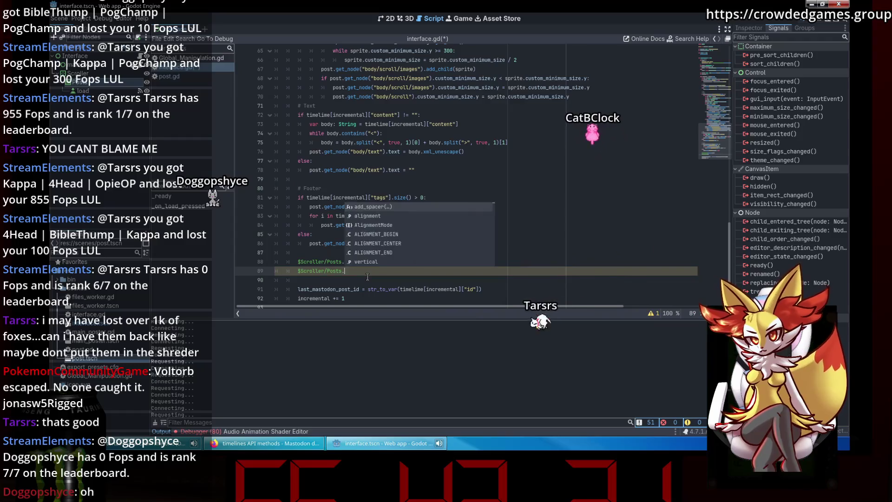
# Step: Search Help for 'child', read TreeItem.remove_child, then return to interface.gd
pyautogui.press('F1')
pyautogui.write('child')
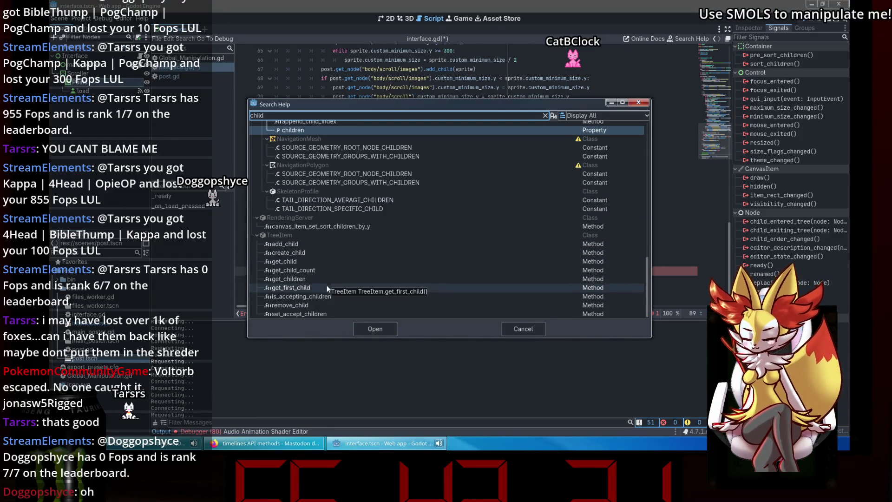
pyautogui.click(339, 305)
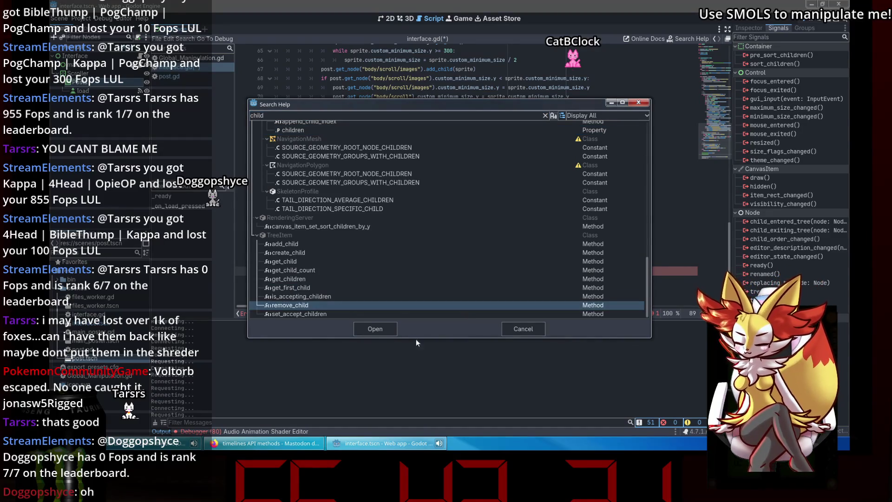
pyautogui.click(379, 333)
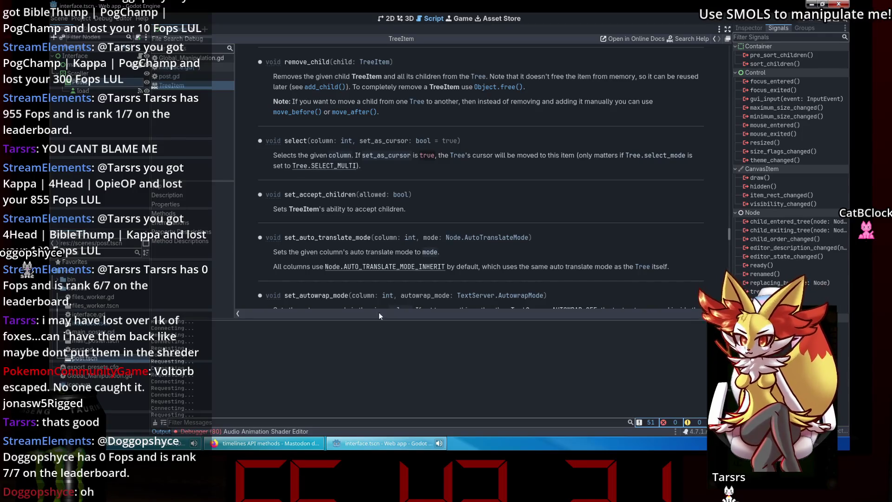
pyautogui.click(194, 68)
pyautogui.press('Escape')
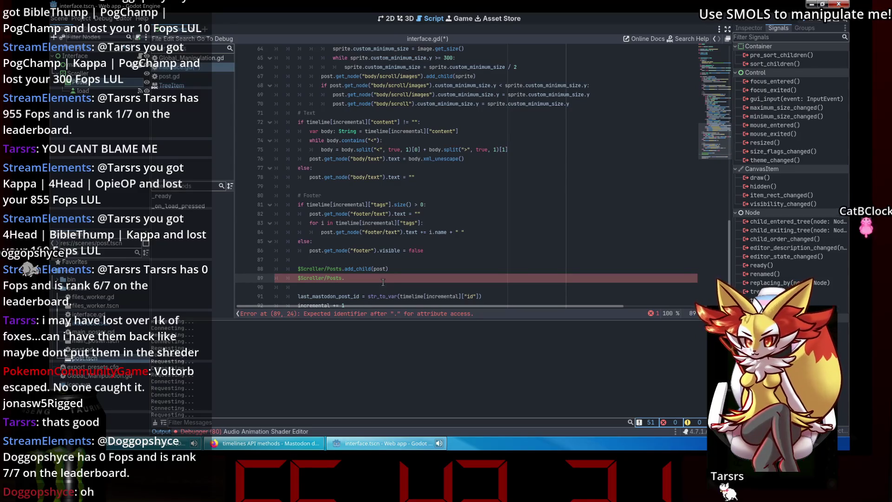
# Step: Begin a remove call and a new 'var child =' line after line 88
pyautogui.write('remove')
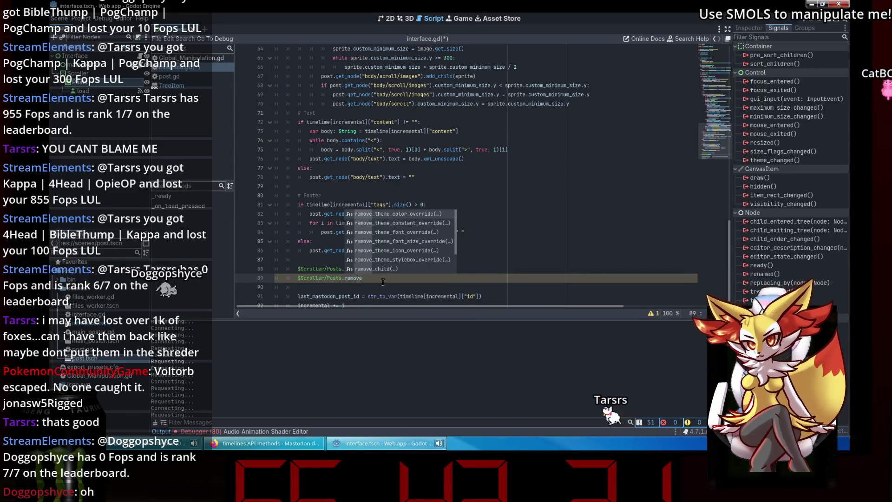
pyautogui.press('Escape')
pyautogui.click(397, 269)
pyautogui.press('Return')
pyautogui.write('var child')
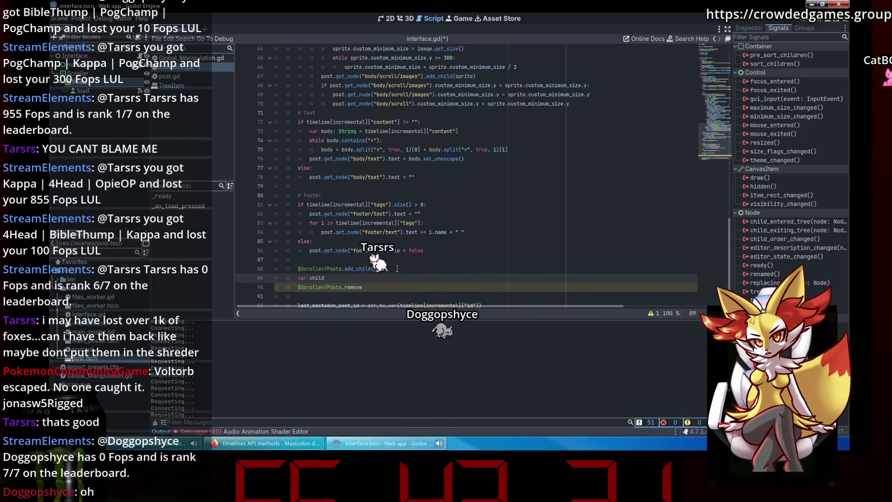
pyautogui.write(' =')
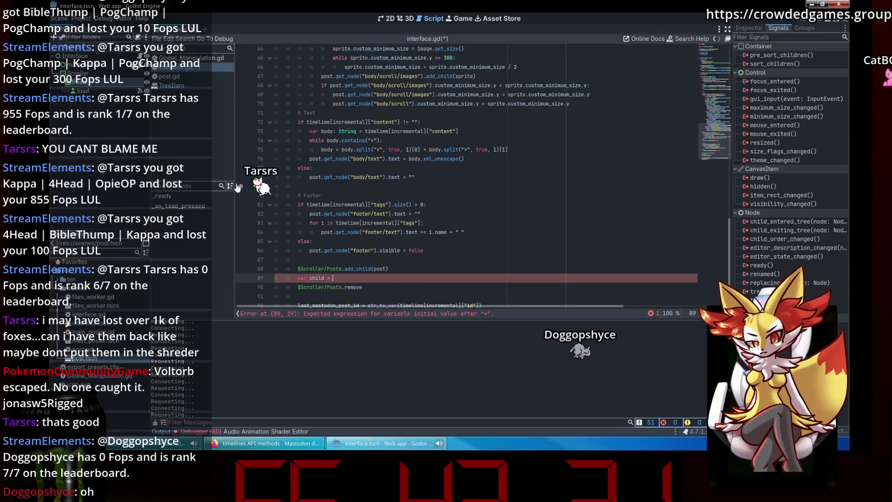
pyautogui.press('Escape')
# Step: Paste the $Scroller/Posts node path into the child assignment and save
pyautogui.click(297, 287)
pyautogui.hotkey('ctrl', 'c')
pyautogui.press('Up')
pyautogui.press('End')
pyautogui.hotkey('ctrl', 'v')
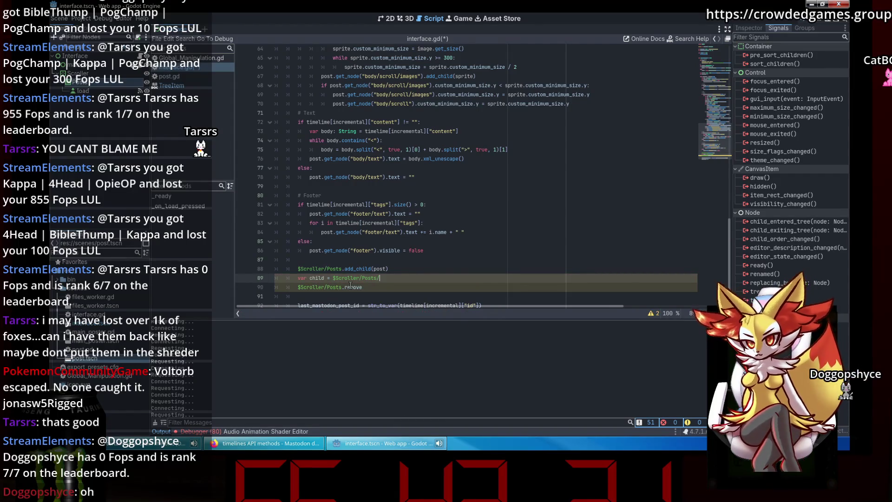
pyautogui.write('oad')
pyautogui.click(381, 289)
pyautogui.hotkey('ctrl', 's')
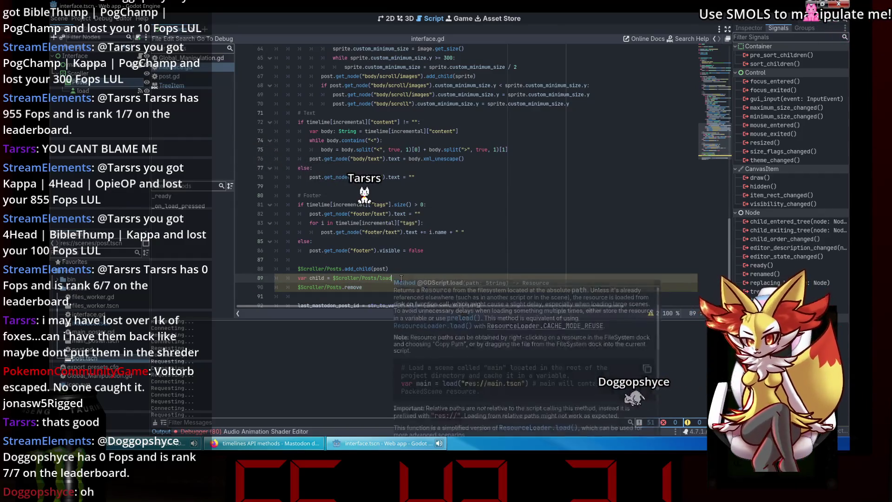
# Step: Append .get_child(0) to the Posts path in the child line and save
pyautogui.click(400, 279)
pyautogui.write('.ge')
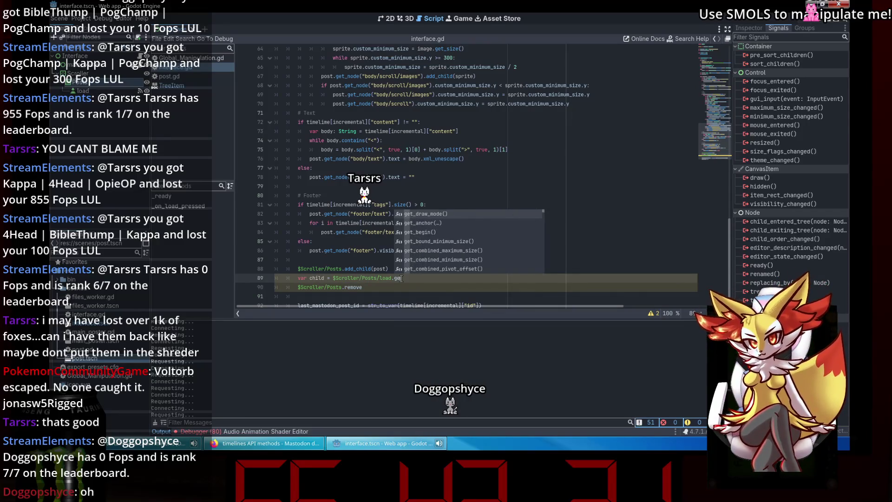
pyautogui.hotkey('ctrl', 'BackSpace')
pyautogui.hotkey('ctrl', 'BackSpace')
pyautogui.write('.get_child(')
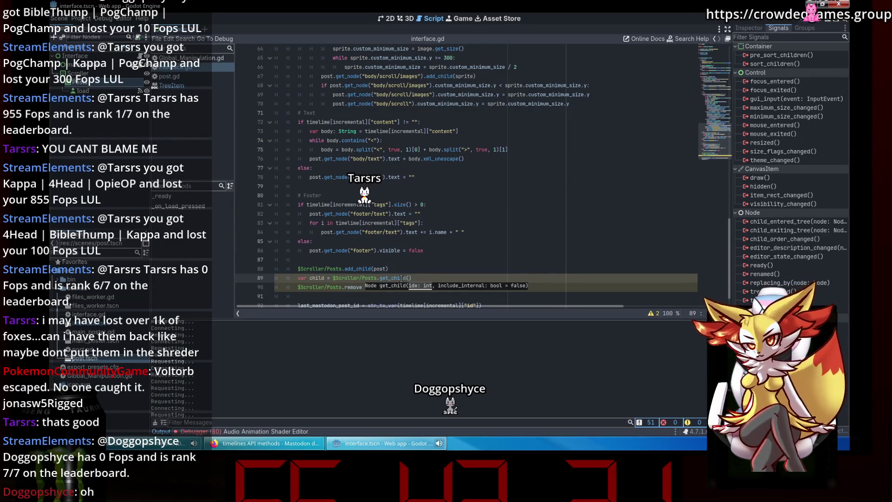
pyautogui.write('0')
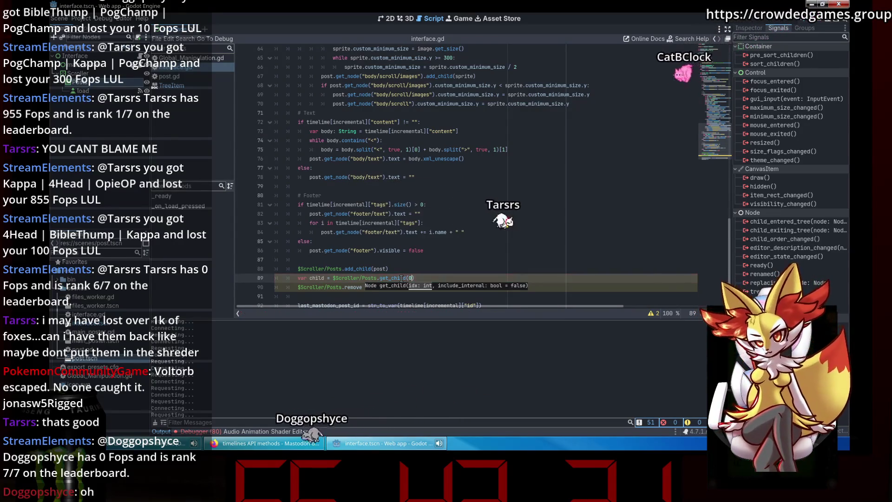
pyautogui.hotkey('ctrl', 's')
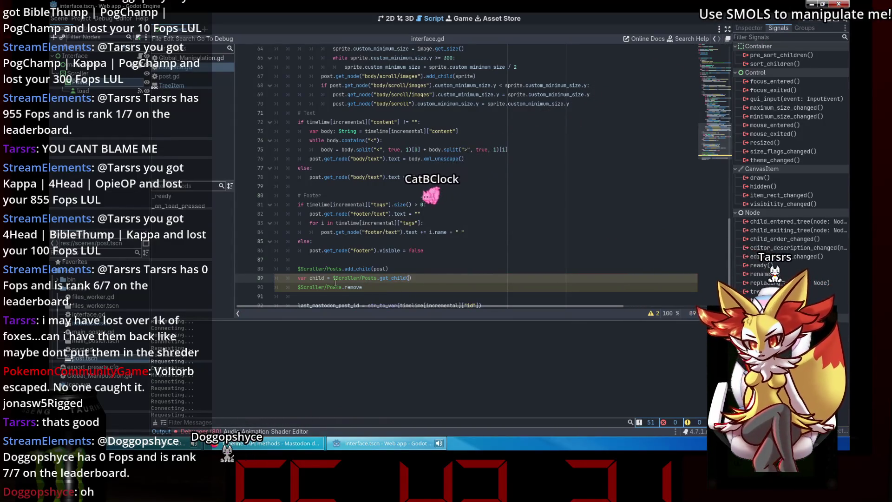
# Step: Drop the 0 argument and move add_child(post) below the remove line, then save
pyautogui.press('BackSpace')
pyautogui.moveTo(388, 268); pyautogui.dragTo(309, 266)
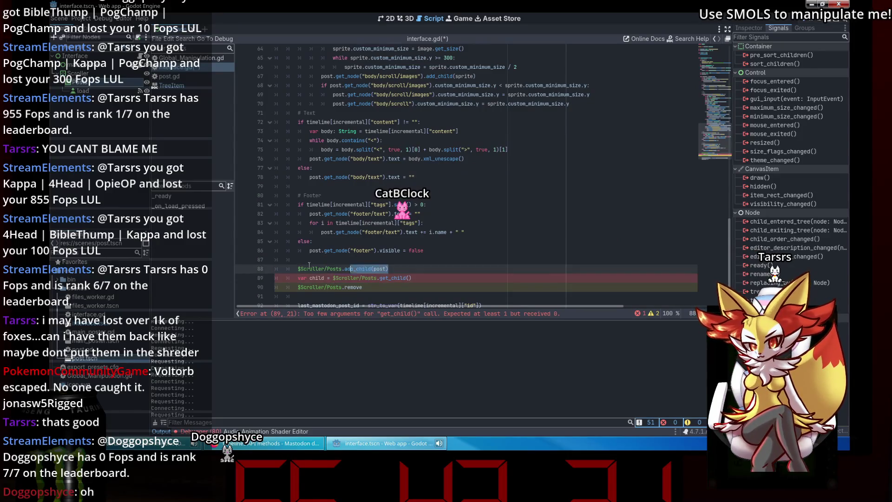
pyautogui.click(403, 295)
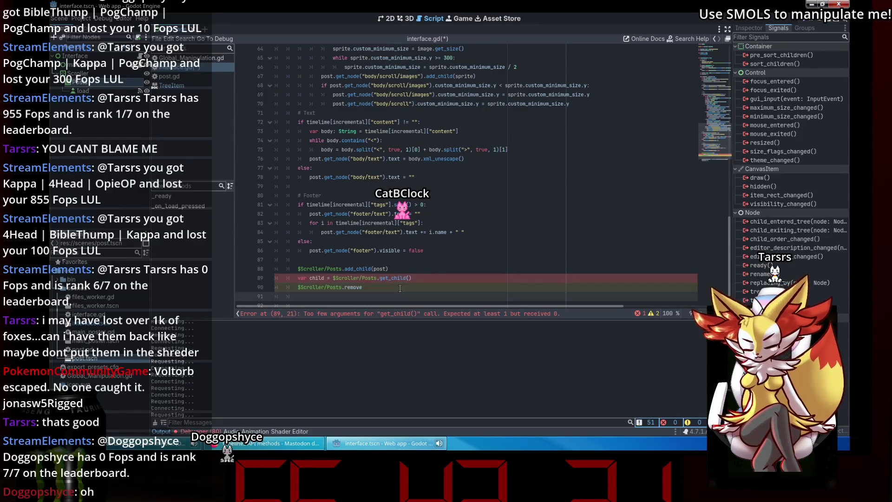
pyautogui.moveTo(389, 268); pyautogui.dragTo(275, 268)
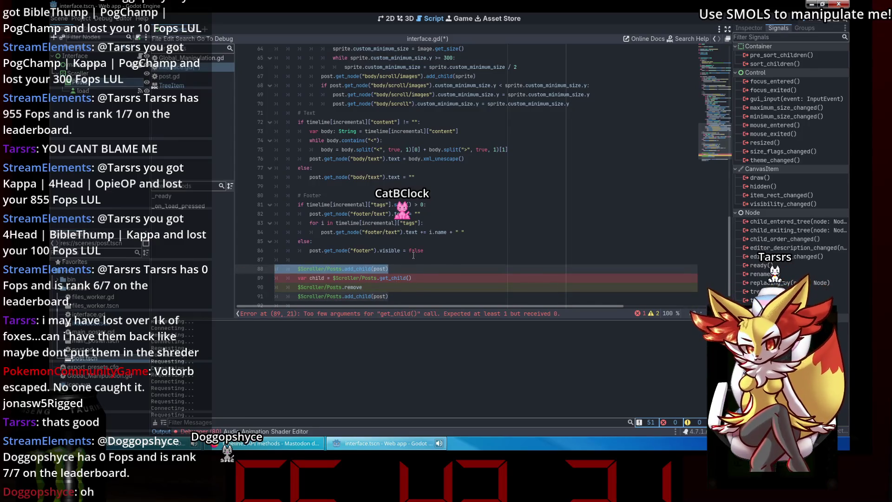
pyautogui.press('BackSpace')
pyautogui.press('BackSpace')
pyautogui.hotkey('ctrl', 's')
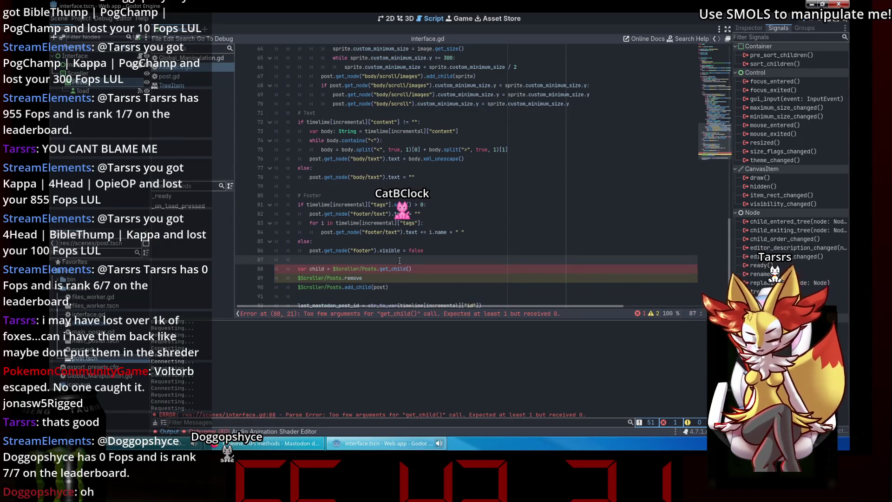
# Step: Make the child line use get_child with $Scroller/Posts.get_child_count() as its argument, and save
pyautogui.click(408, 268)
pyautogui.press('BackSpace')
pyautogui.press('BackSpace')
pyautogui.press('BackSpace')
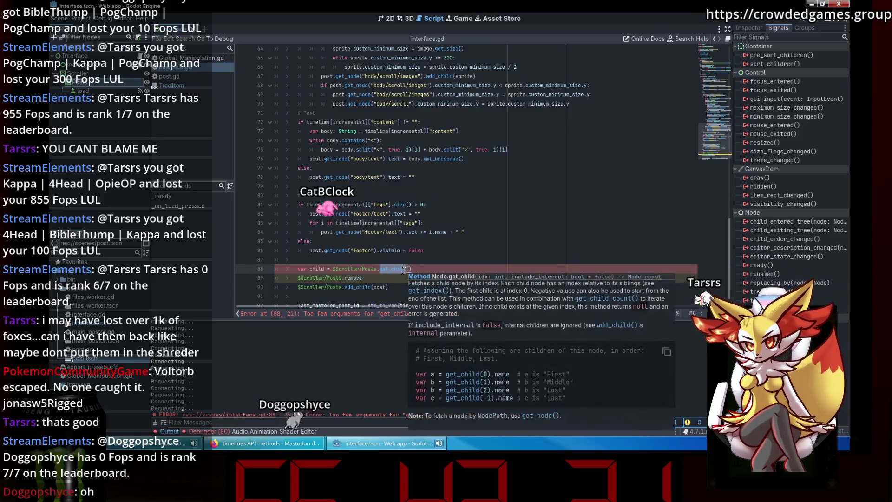
pyautogui.write('_c')
pyautogui.press('Return')
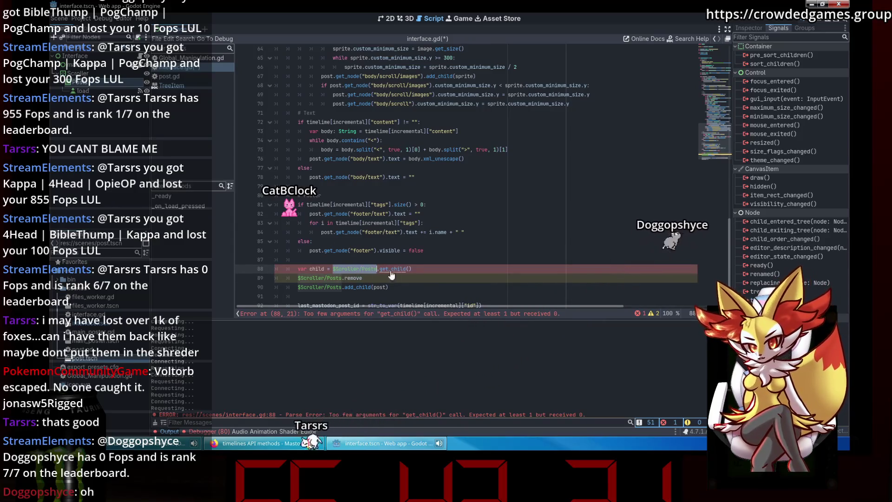
pyautogui.click(410, 269)
pyautogui.write('$Scroller/Posts.')
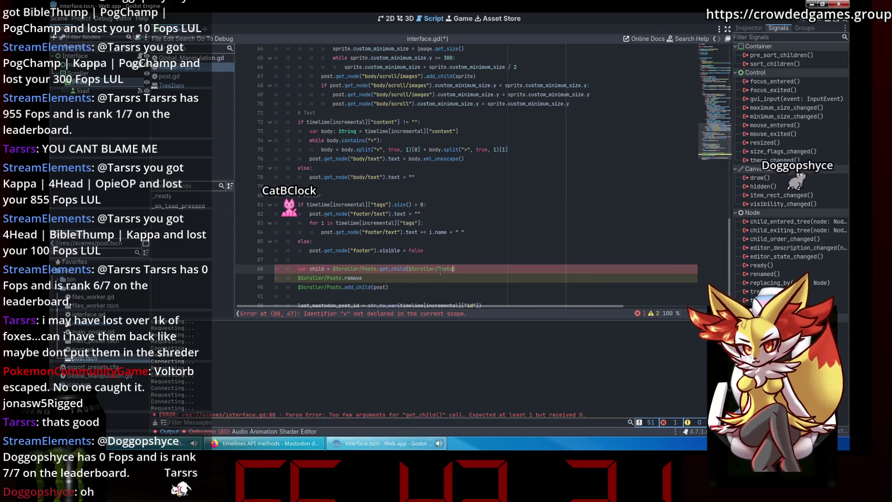
pyautogui.write('get_child')
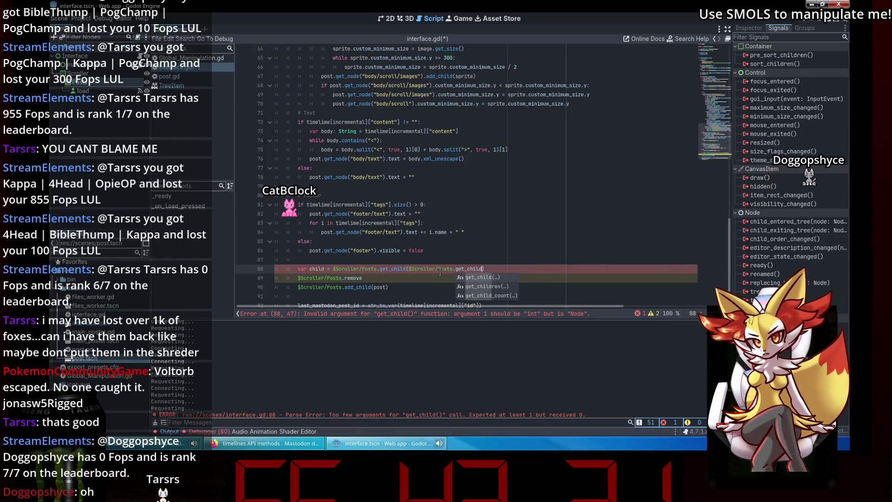
pyautogui.press('Down')
pyautogui.press('Down')
pyautogui.press('Return')
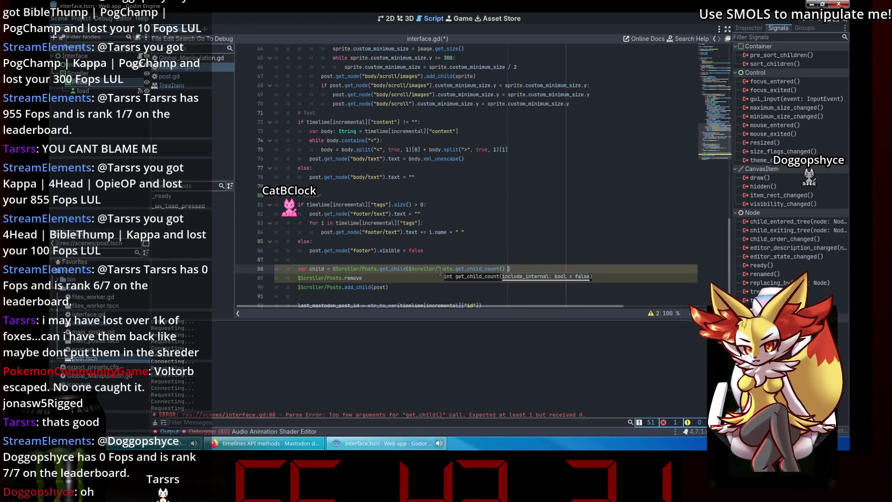
pyautogui.write('- 1')
pyautogui.hotkey('ctrl', 's')
# Step: Complete the remove line as remove_child($Scroller/Posts/load) and save the script
pyautogui.click(409, 275)
pyautogui.write('_ch')
pyautogui.press('Return')
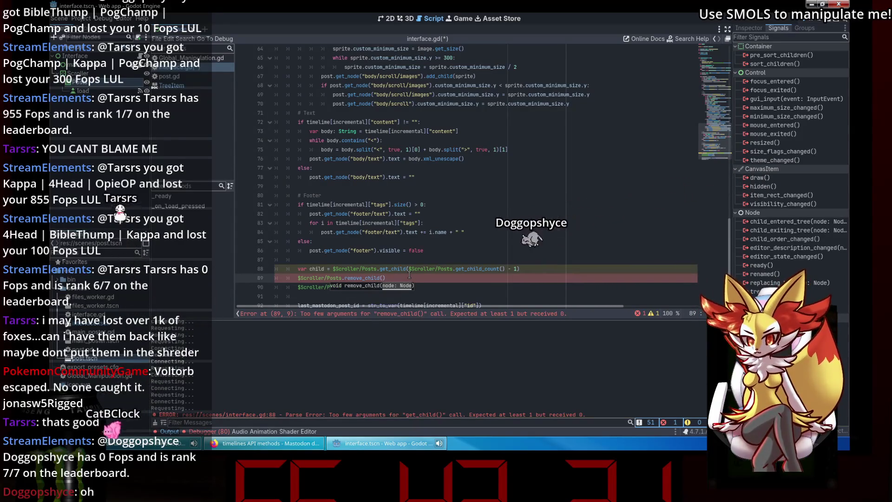
pyautogui.write('$')
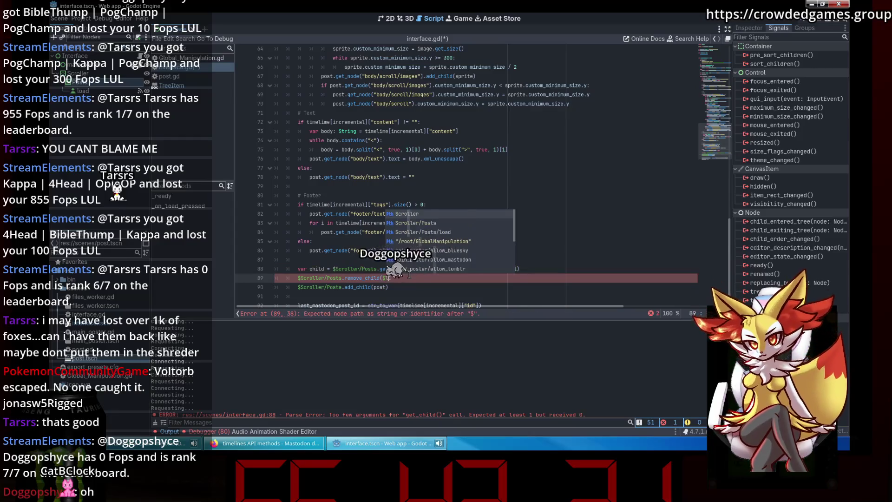
pyautogui.write('load')
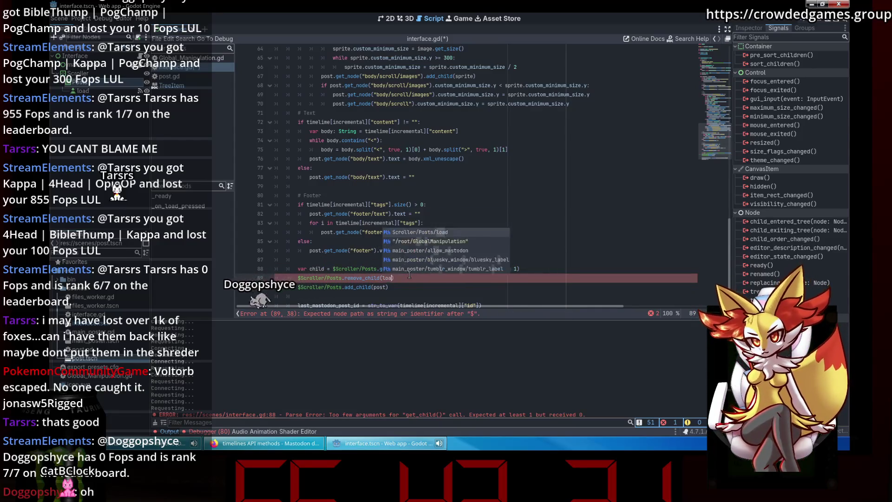
pyautogui.press('Return')
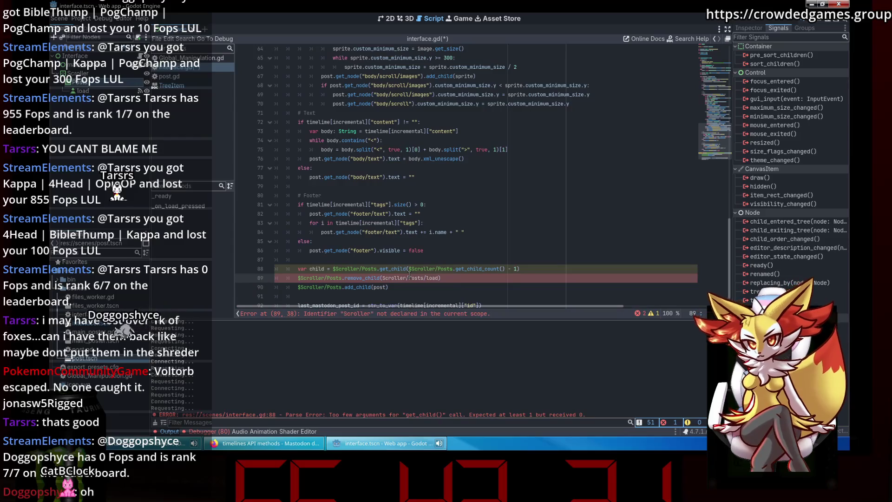
pyautogui.write('$')
pyautogui.press('Escape')
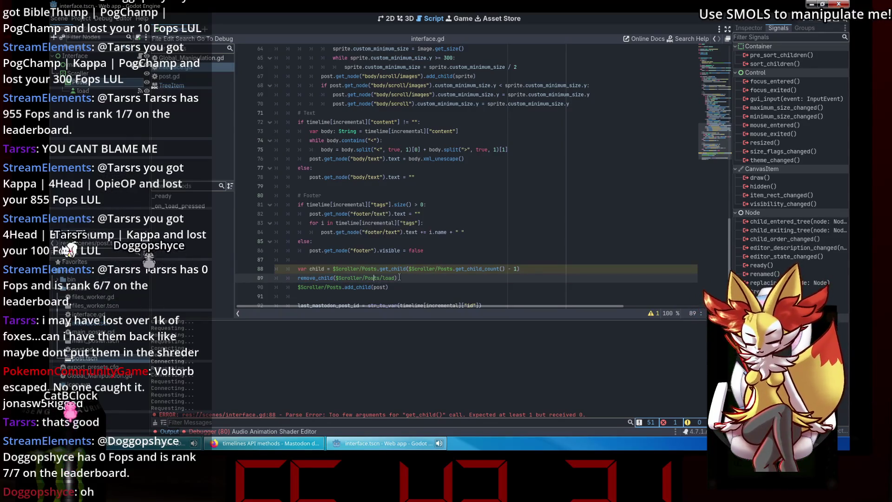
pyautogui.press('BackSpace')
pyautogui.hotkey('ctrl', 's')
# Step: Start a new line after add_child(post) with a Scroller/Posts add call
pyautogui.scroll(-1, 403, 278)
pyautogui.click(340, 261)
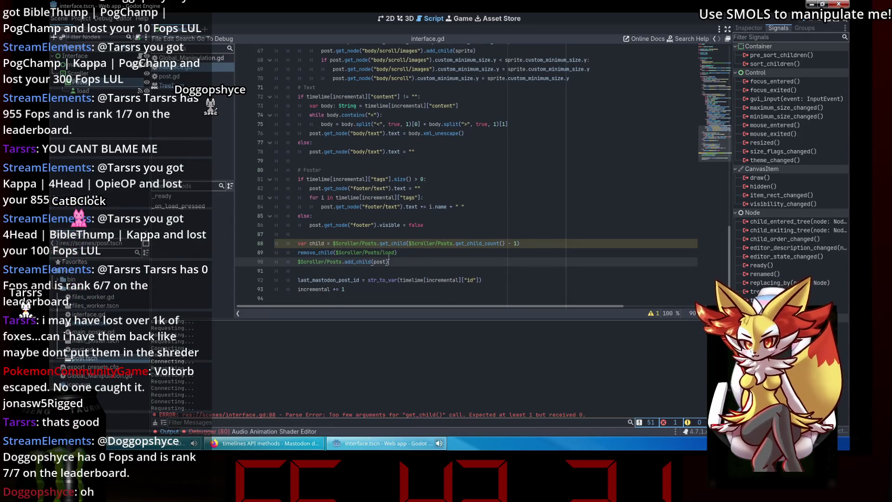
pyautogui.click(417, 256)
pyautogui.click(406, 261)
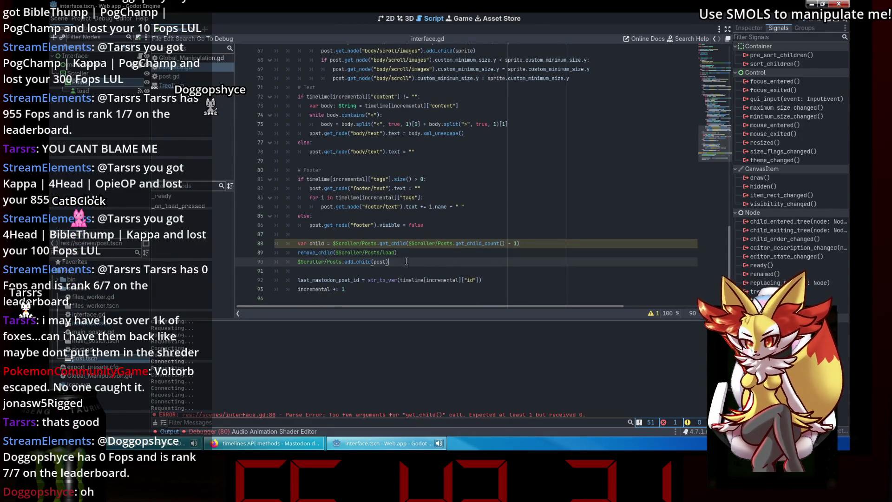
pyautogui.press('Return')
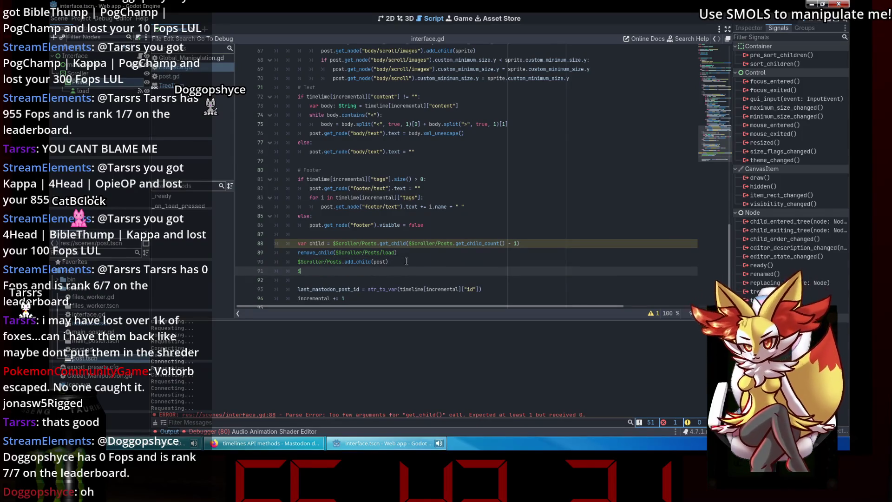
pyautogui.write('Scroller/Posts.add')
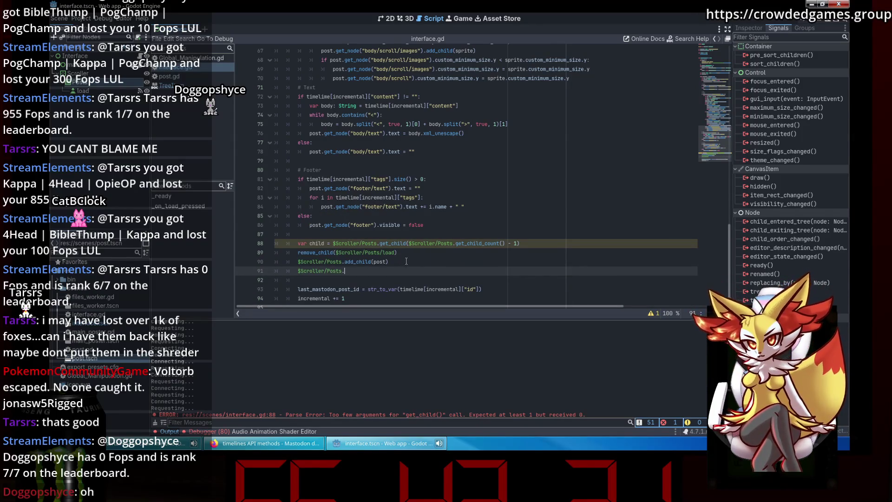